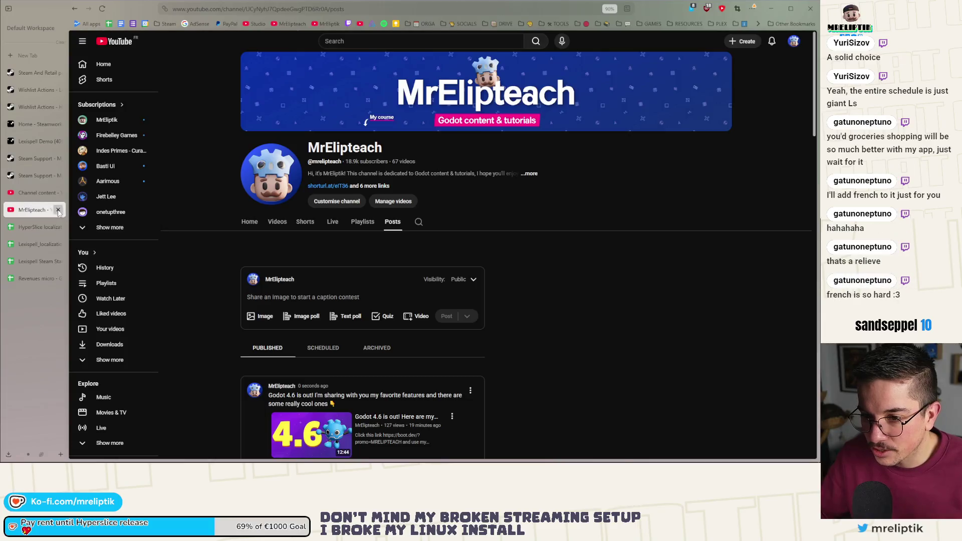
Close the channel posts tab, reload Studio's Channel content page, and show the channel Dashboard
{"action": "left_click", "coordinate": [58, 209]}
{"action": "key", "text": "F5"}
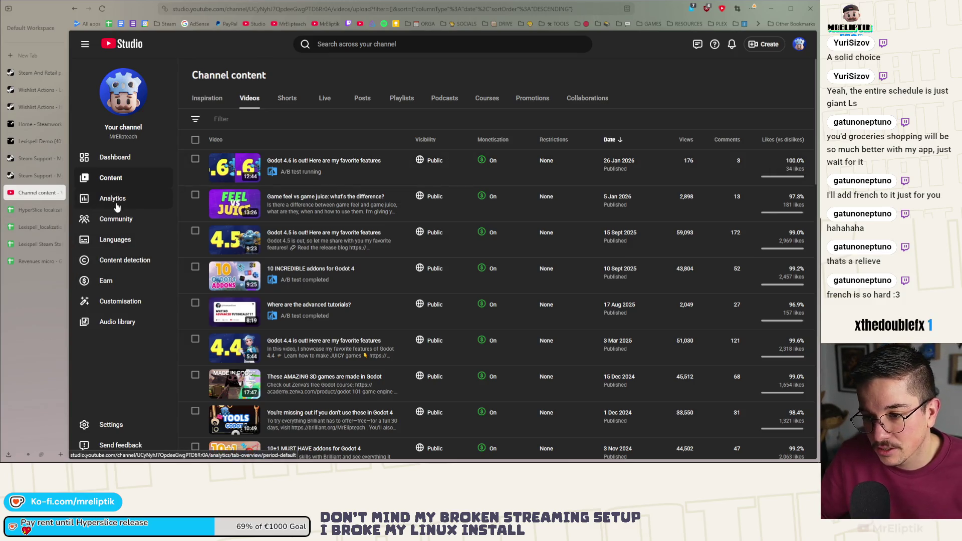
{"action": "left_click", "coordinate": [124, 157]}
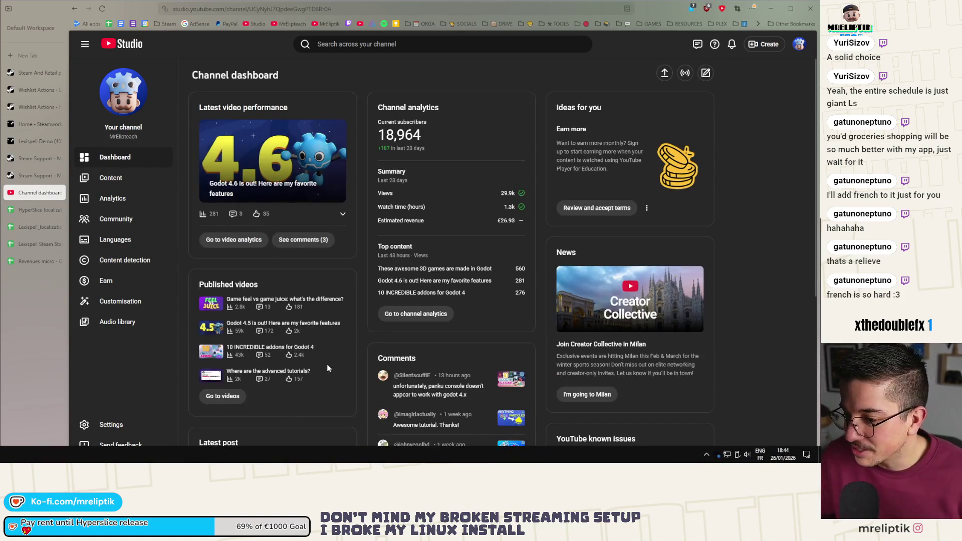
Open the first recent subscriber's channel, KamuiCosplay, in a new tab and switch to it
{"action": "scroll", "coordinate": [326, 364], "scroll_direction": "down", "scroll_amount": 3}
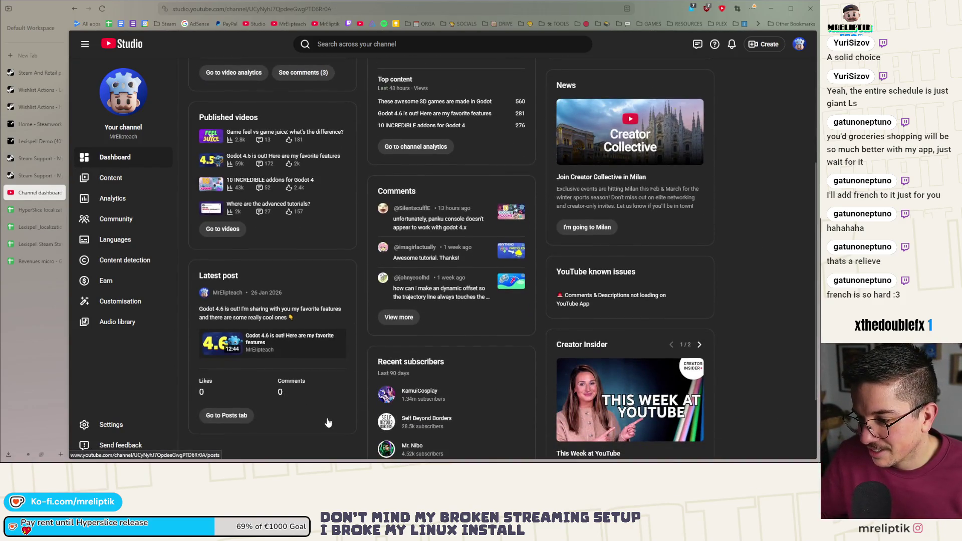
{"action": "scroll", "coordinate": [322, 398], "scroll_direction": "down", "scroll_amount": 2}
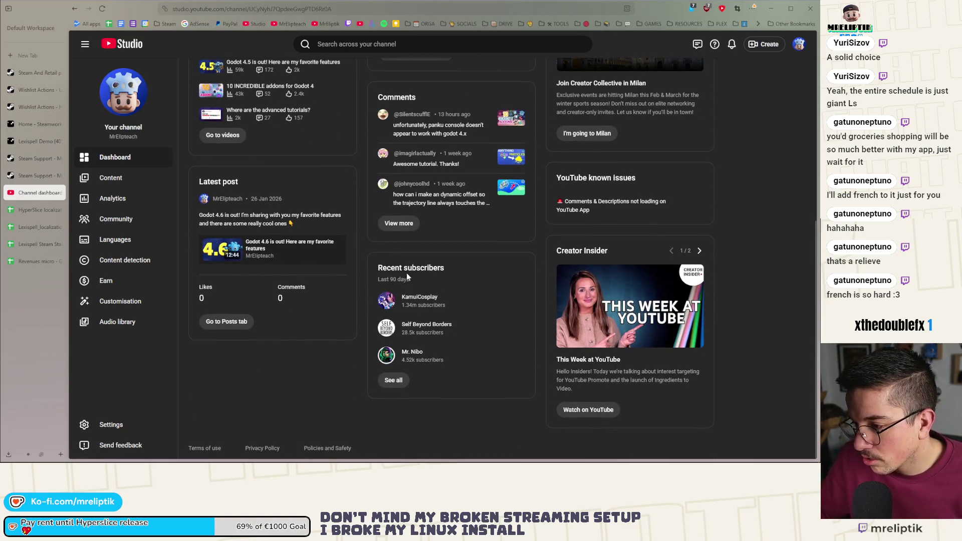
{"action": "middle_click", "coordinate": [411, 303]}
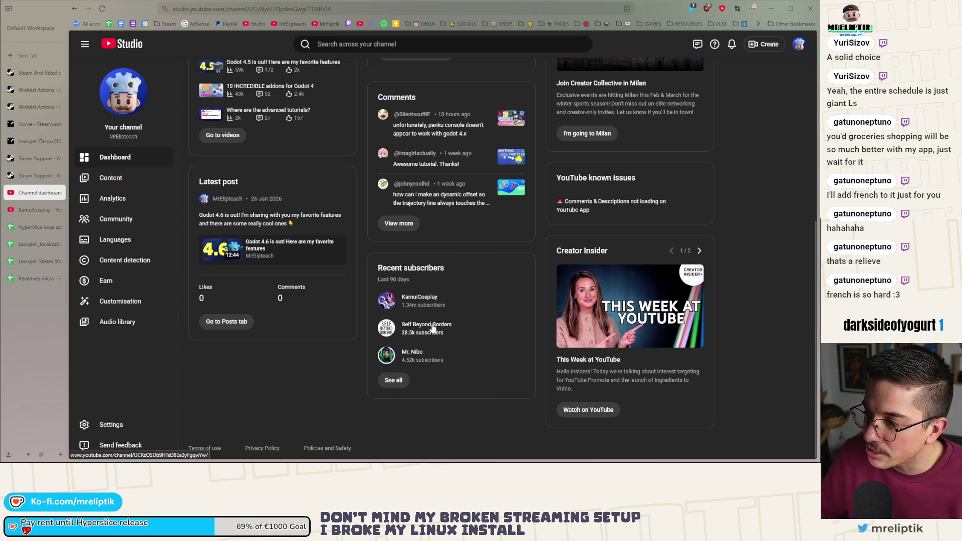
{"action": "scroll", "coordinate": [433, 328], "scroll_direction": "up", "scroll_amount": 3}
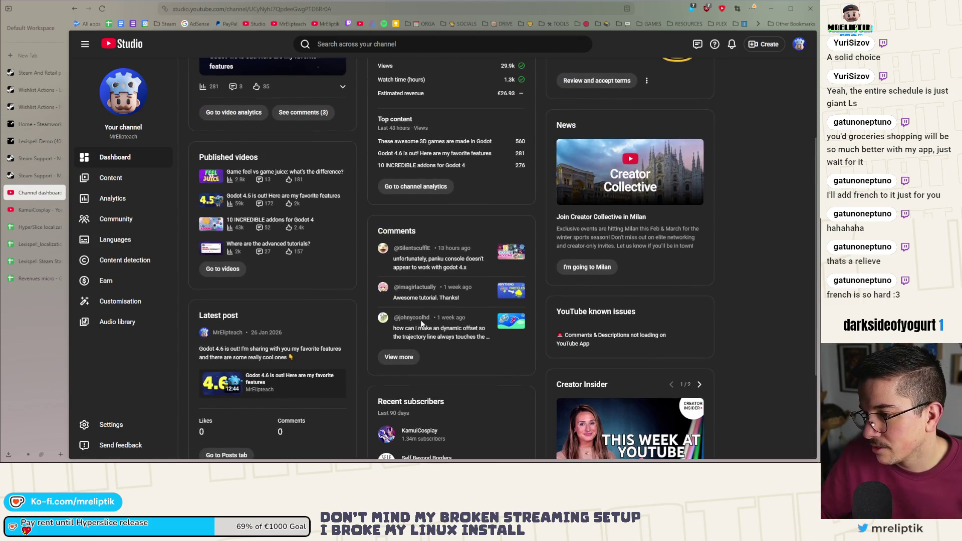
{"action": "left_click", "coordinate": [35, 210]}
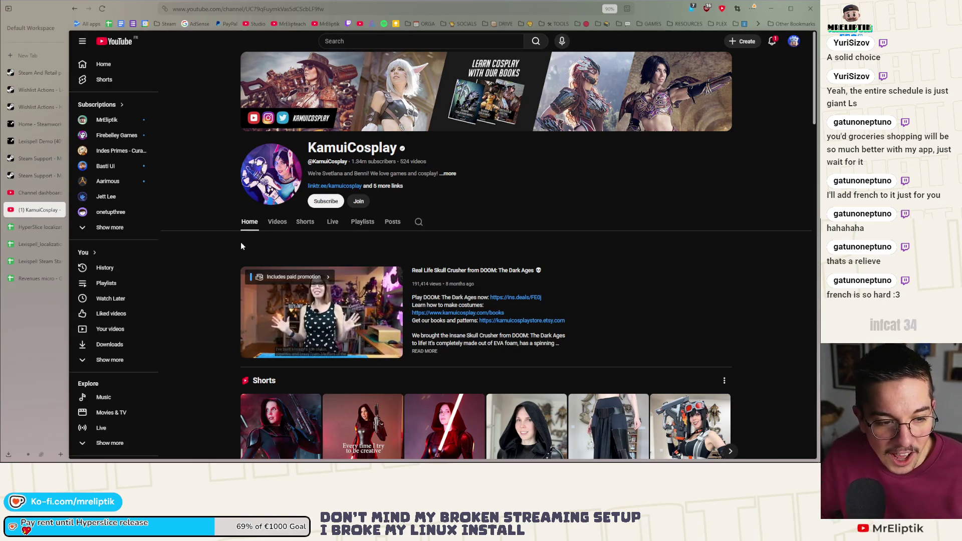
Browse through the KamuiCosplay channel's uploaded Videos
{"action": "scroll", "coordinate": [265, 244], "scroll_direction": "down", "scroll_amount": 3}
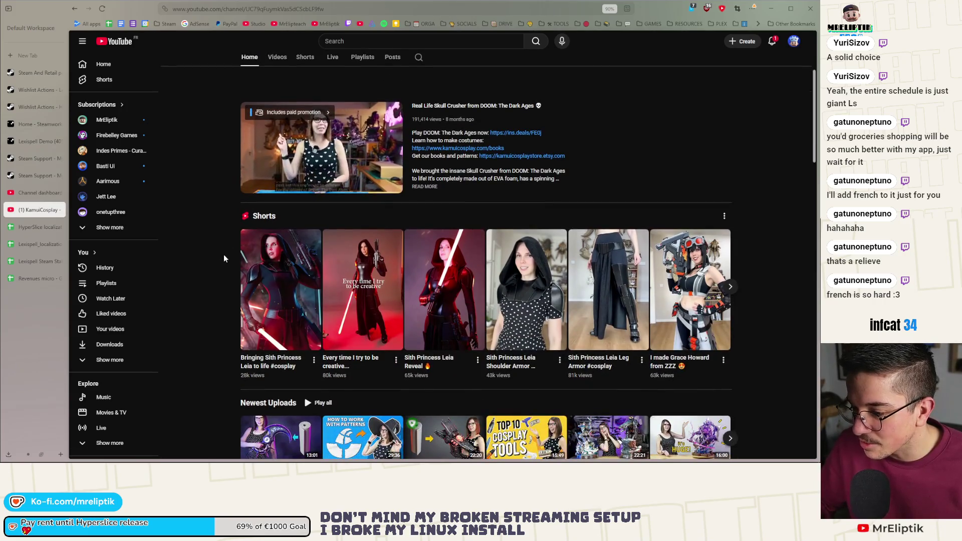
{"action": "scroll", "coordinate": [223, 254], "scroll_direction": "up", "scroll_amount": 3}
{"action": "left_click", "coordinate": [278, 225]}
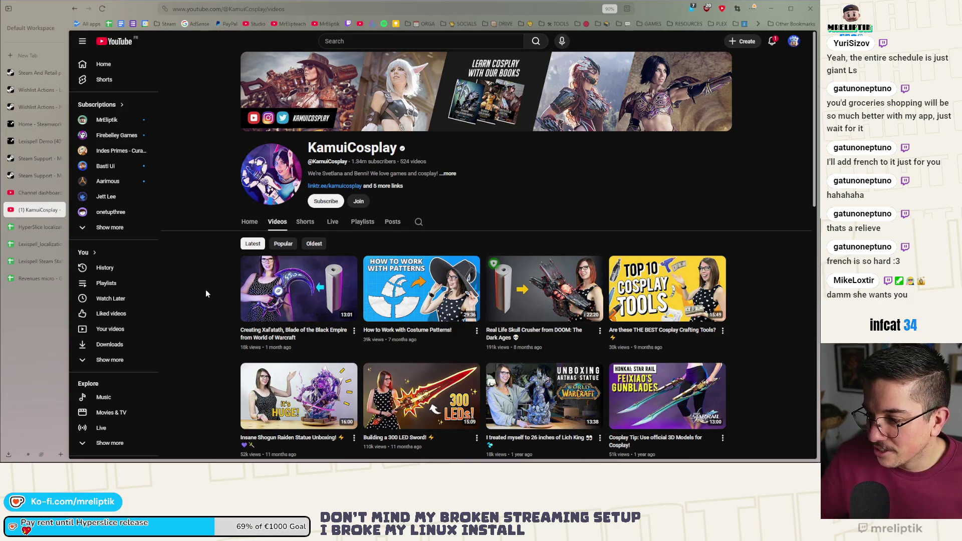
{"action": "scroll", "coordinate": [206, 293], "scroll_direction": "down", "scroll_amount": 2}
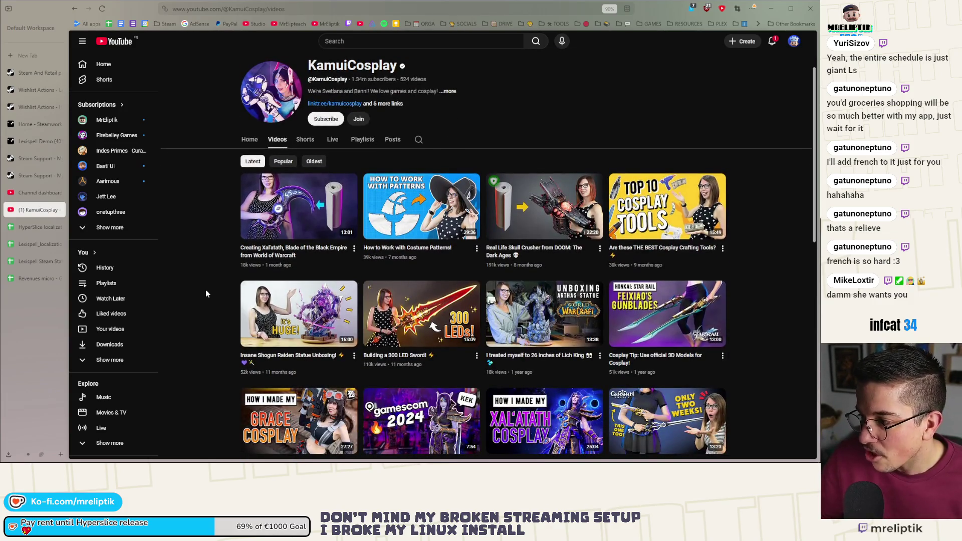
{"action": "scroll", "coordinate": [205, 290], "scroll_direction": "down", "scroll_amount": 3}
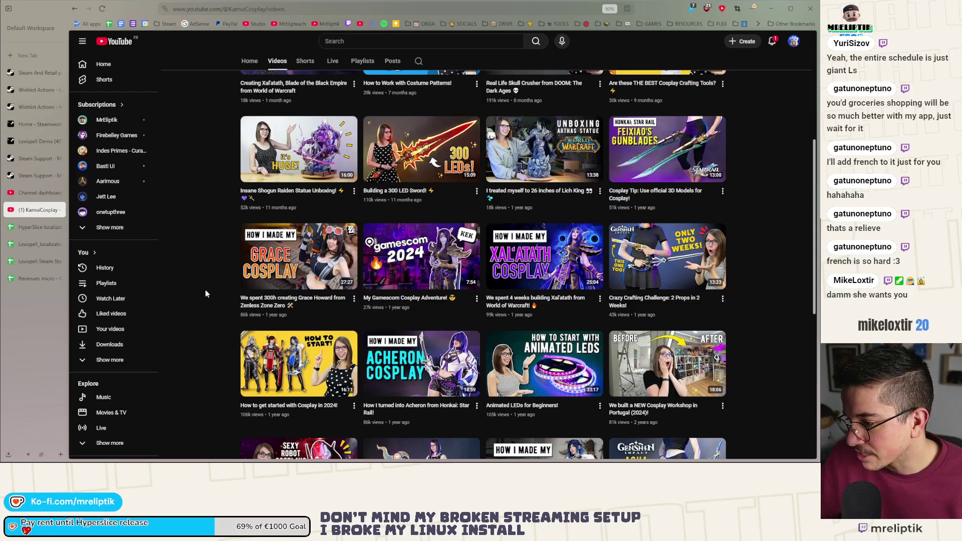
{"action": "scroll", "coordinate": [205, 290], "scroll_direction": "down", "scroll_amount": 3}
{"action": "scroll", "coordinate": [205, 288], "scroll_direction": "down", "scroll_amount": 2}
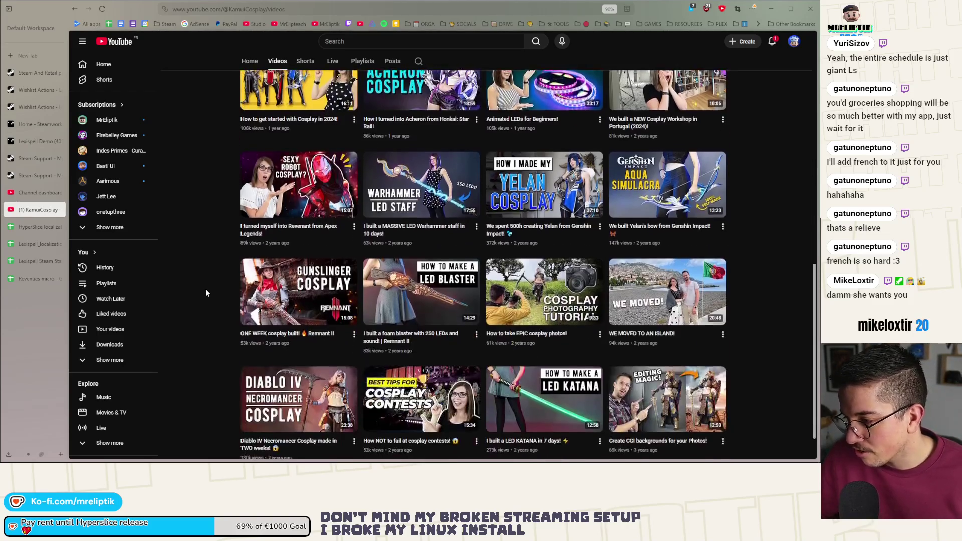
{"action": "scroll", "coordinate": [213, 289], "scroll_direction": "up", "scroll_amount": 10}
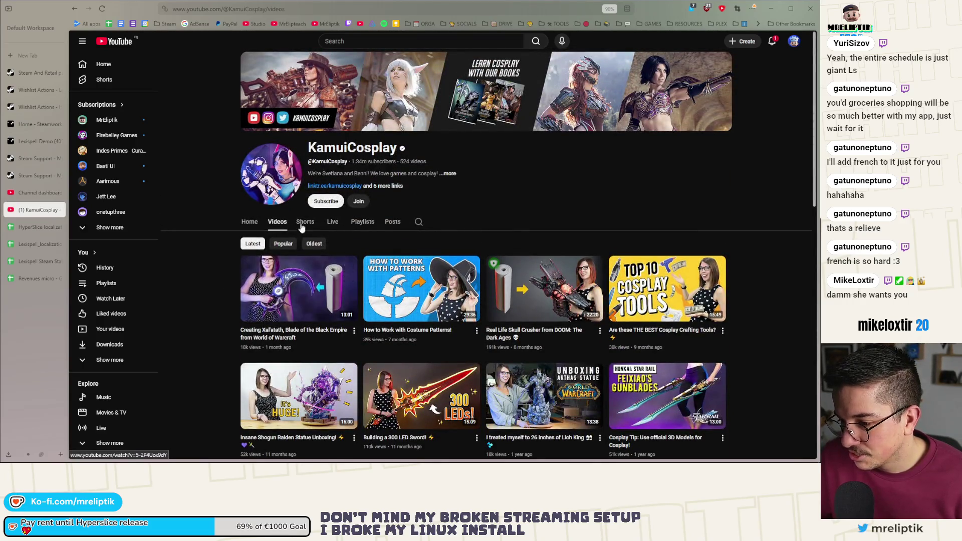
Browse the channel's Shorts, then return to the YouTube home page
{"action": "left_click", "coordinate": [304, 222]}
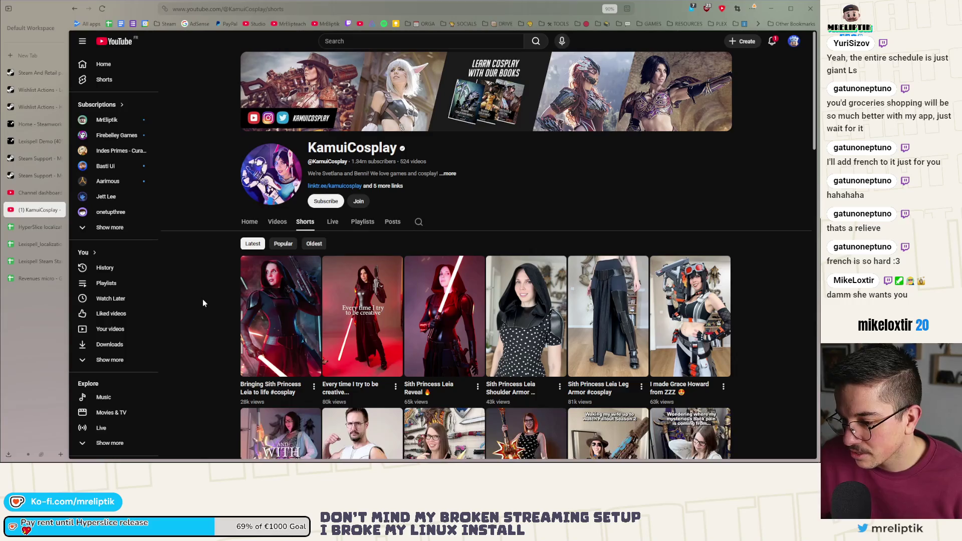
{"action": "scroll", "coordinate": [202, 299], "scroll_direction": "down", "scroll_amount": 3}
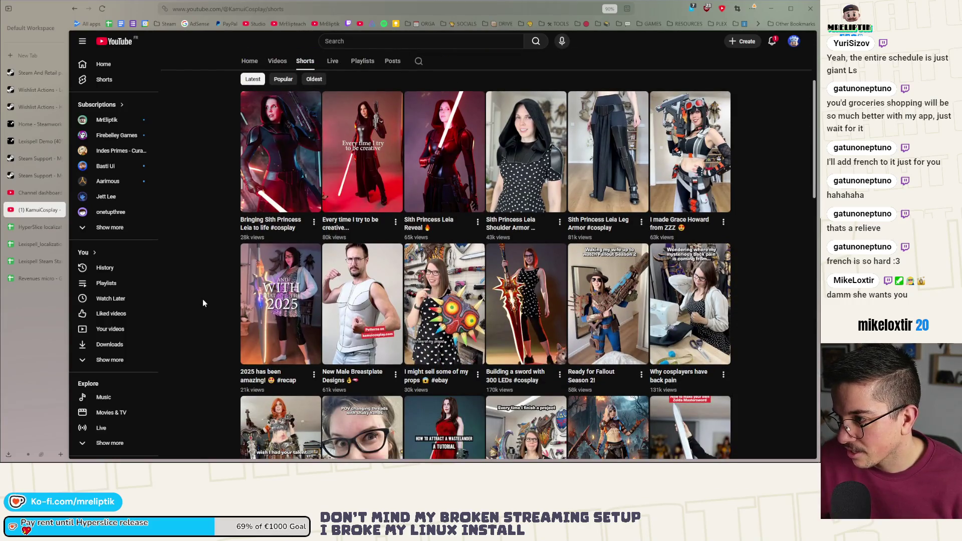
{"action": "scroll", "coordinate": [202, 298], "scroll_direction": "down", "scroll_amount": 3}
{"action": "scroll", "coordinate": [203, 298], "scroll_direction": "down", "scroll_amount": 5}
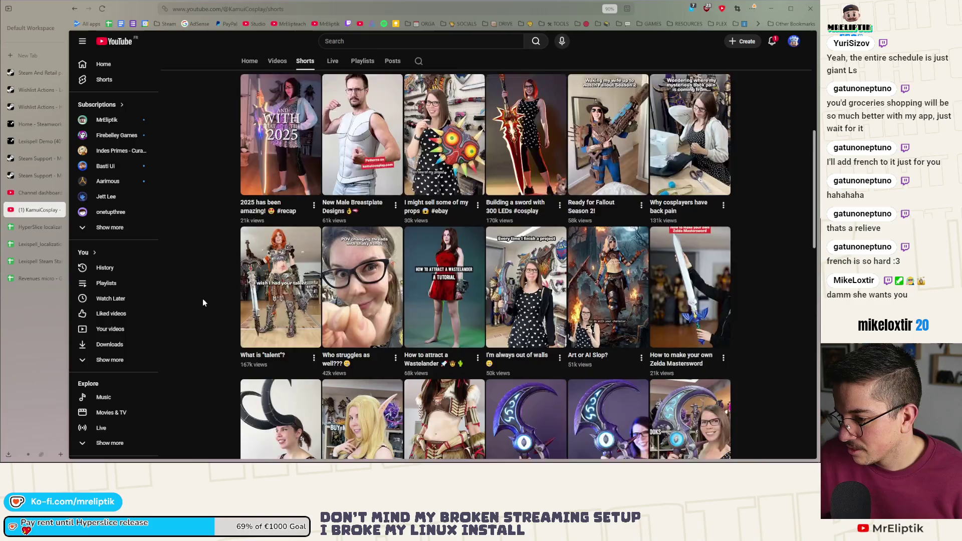
{"action": "scroll", "coordinate": [230, 302], "scroll_direction": "up", "scroll_amount": 10}
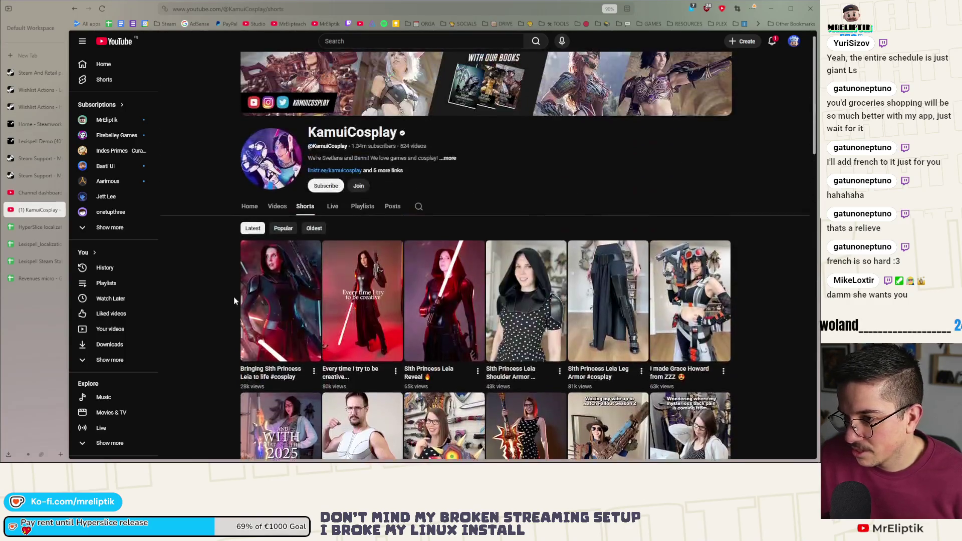
{"action": "left_click", "coordinate": [120, 43]}
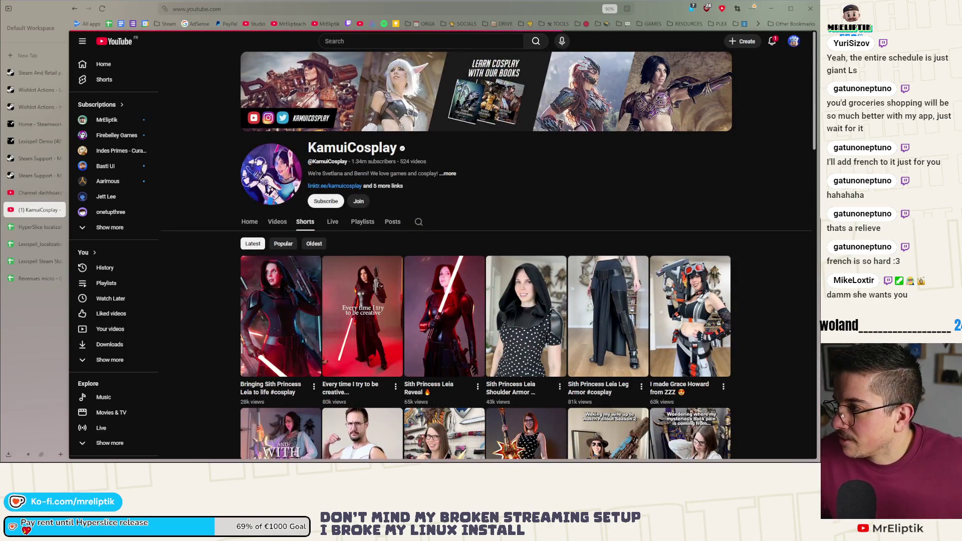
Check notifications, go back to the Studio channel dashboard, then close the browser to return to Godot
{"action": "left_click", "coordinate": [772, 42]}
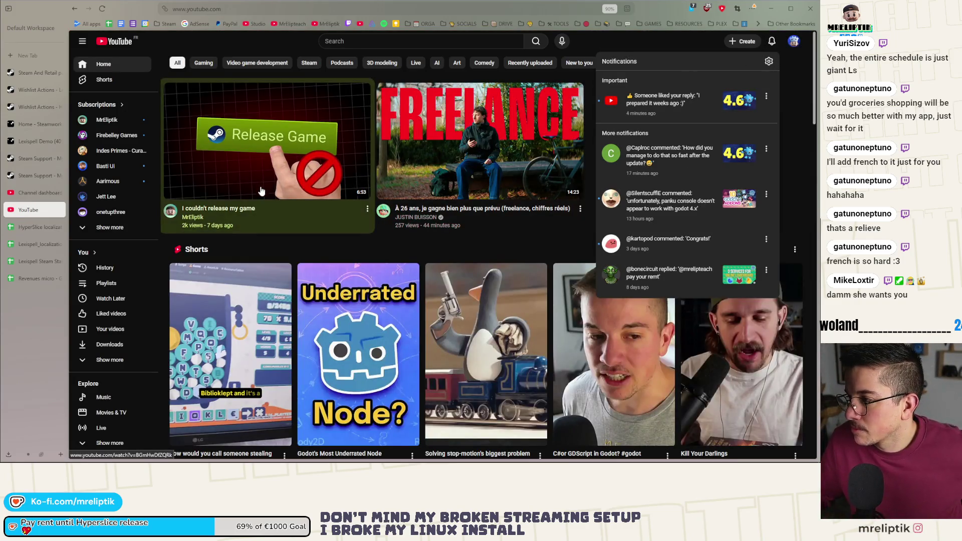
{"action": "left_click", "coordinate": [30, 193]}
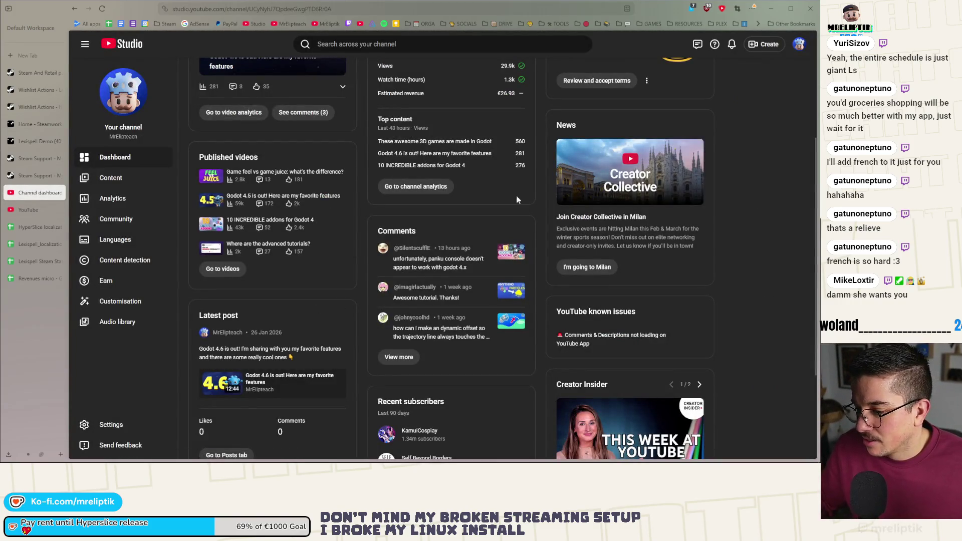
{"action": "left_click", "coordinate": [811, 12]}
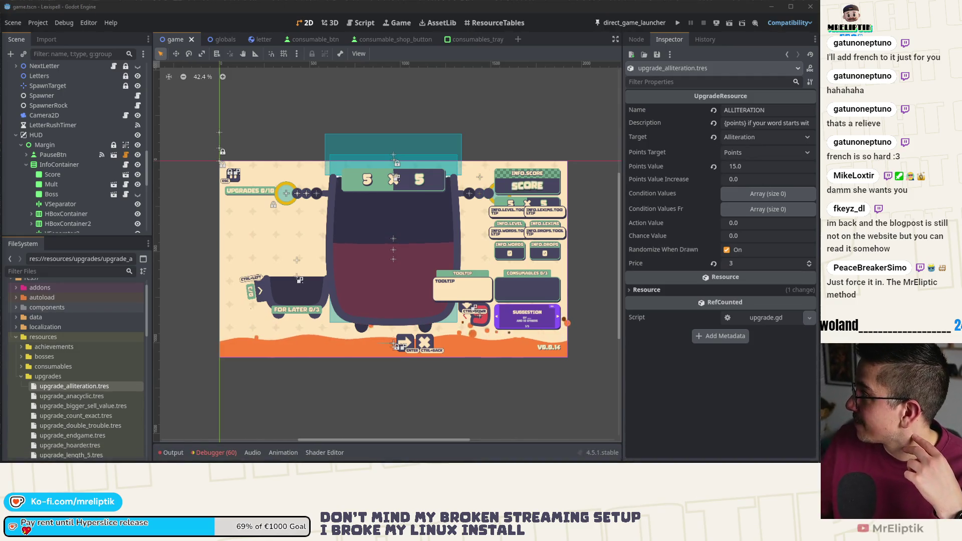
Bring the Godot 4.6 release-notes window into view and maximize it
{"action": "mouse_move", "coordinate": [333, 198]}
{"action": "left_mouse_down"}
{"action": "mouse_move", "coordinate": [333, 91]}
{"action": "mouse_move", "coordinate": [371, 97]}
{"action": "left_mouse_up"}
{"action": "double_click", "coordinate": [371, 100]}
{"action": "scroll", "coordinate": [352, 186], "scroll_direction": "down", "scroll_amount": 10}
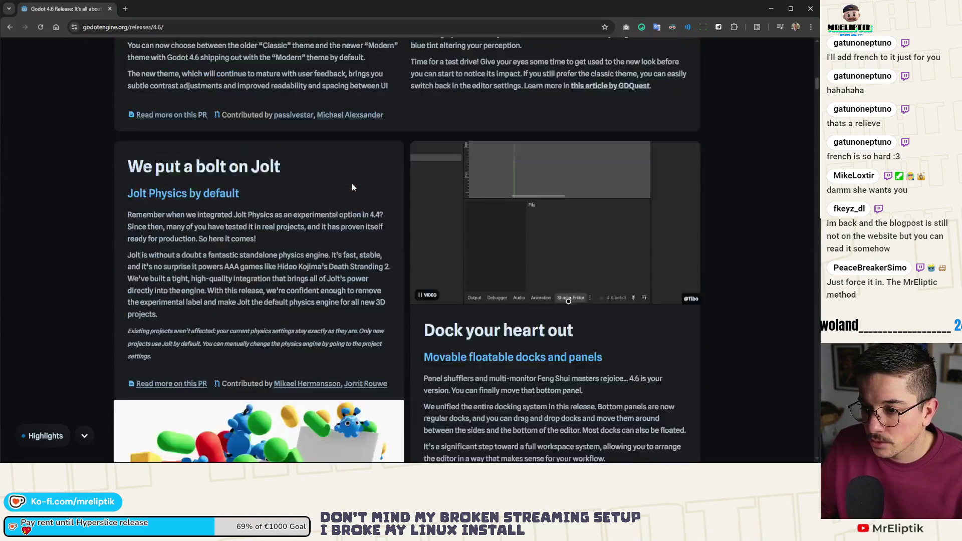
{"action": "scroll", "coordinate": [352, 188], "scroll_direction": "down", "scroll_amount": 10}
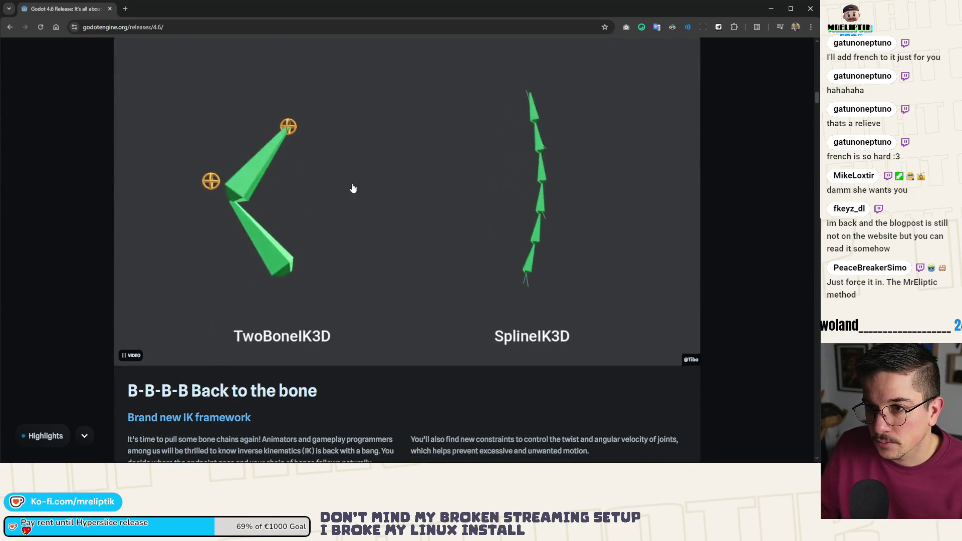
Copy the release page's address and scroll to the 'So... what changes for you?' section
{"action": "left_click", "coordinate": [166, 25]}
{"action": "key", "text": "alt+Tab"}
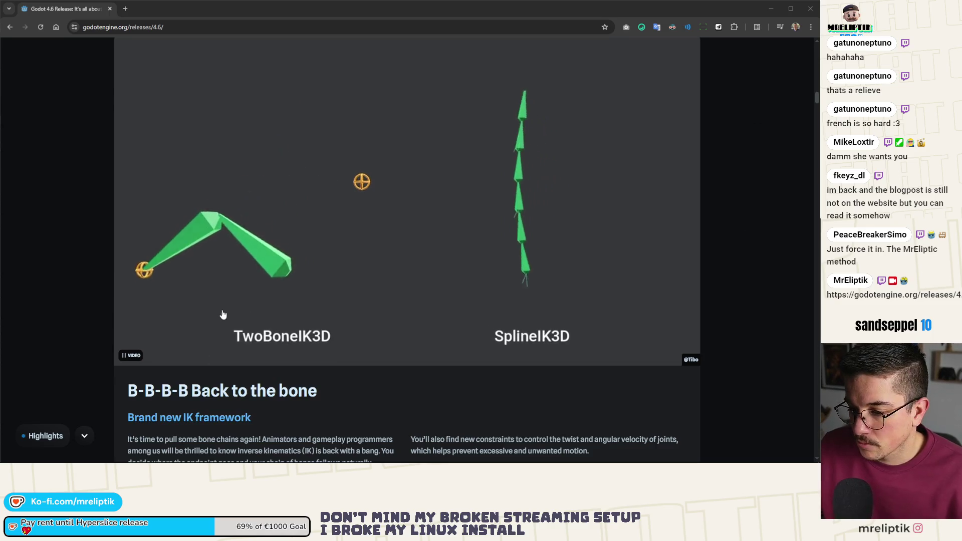
{"action": "mouse_move", "coordinate": [87, 446]}
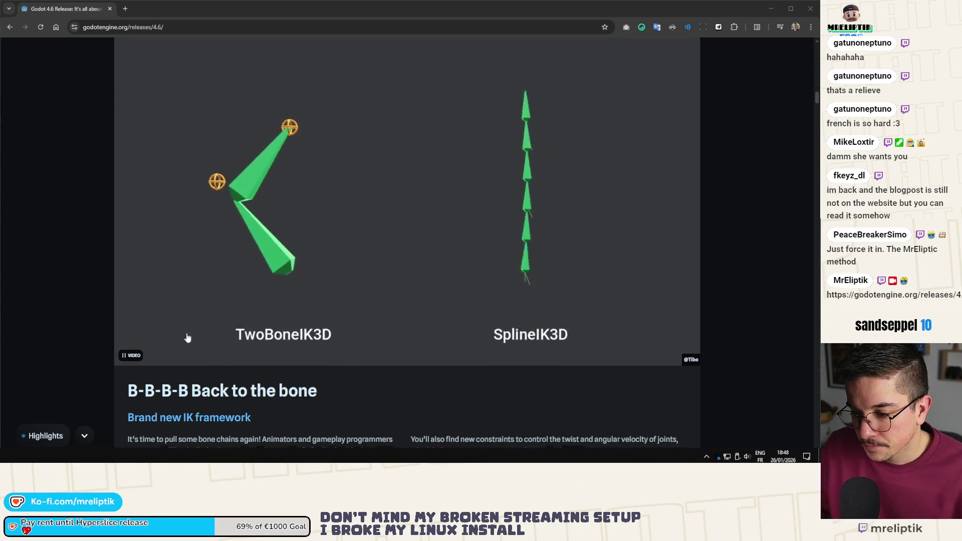
{"action": "scroll", "coordinate": [231, 343], "scroll_direction": "down", "scroll_amount": 5}
{"action": "scroll", "coordinate": [231, 343], "scroll_direction": "down", "scroll_amount": 17}
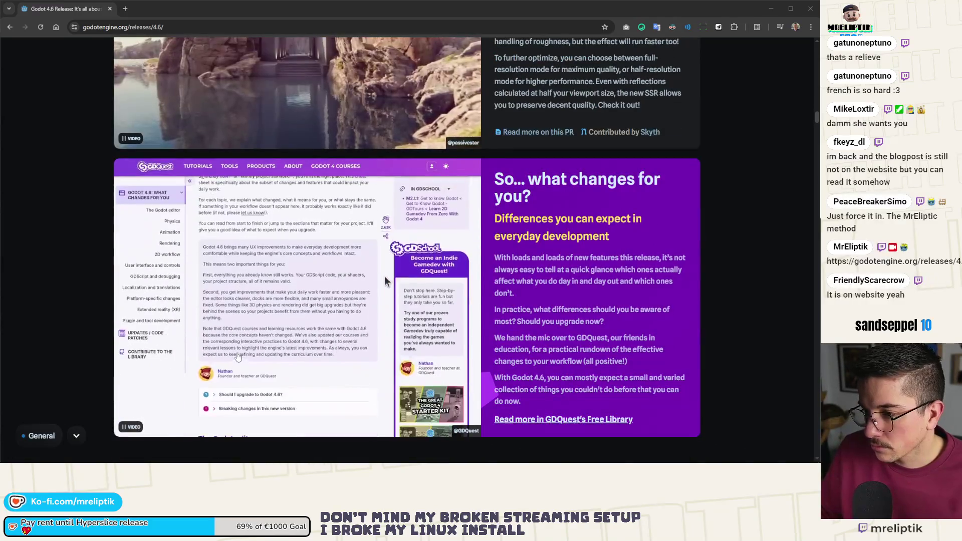
{"action": "scroll", "coordinate": [238, 356], "scroll_direction": "down", "scroll_amount": 4}
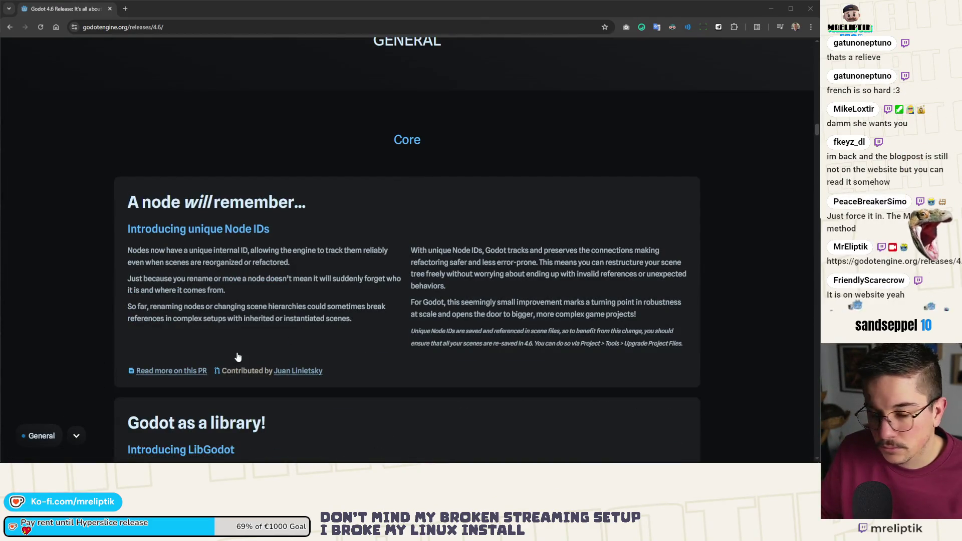
{"action": "scroll", "coordinate": [256, 359], "scroll_direction": "up", "scroll_amount": 7}
{"action": "scroll", "coordinate": [255, 359], "scroll_direction": "up", "scroll_amount": 2}
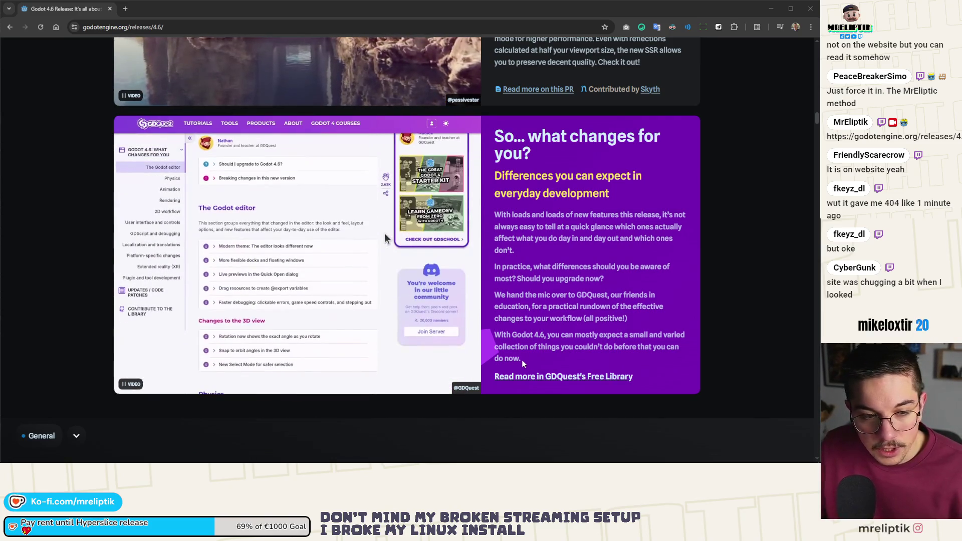
Scroll the release notes past the 2D and 3D sections to 'Place a pivot' on pivot_offset_ratio
{"action": "scroll", "coordinate": [227, 258], "scroll_direction": "down", "scroll_amount": 3}
{"action": "scroll", "coordinate": [279, 253], "scroll_direction": "down", "scroll_amount": 1}
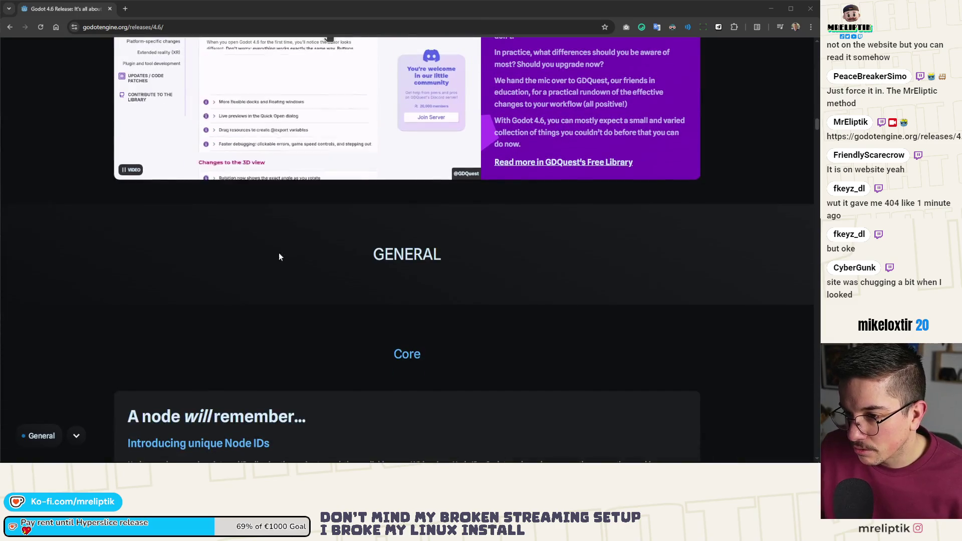
{"action": "scroll", "coordinate": [371, 281], "scroll_direction": "down", "scroll_amount": 5}
{"action": "scroll", "coordinate": [370, 280], "scroll_direction": "up", "scroll_amount": 7}
{"action": "scroll", "coordinate": [314, 289], "scroll_direction": "up", "scroll_amount": 3}
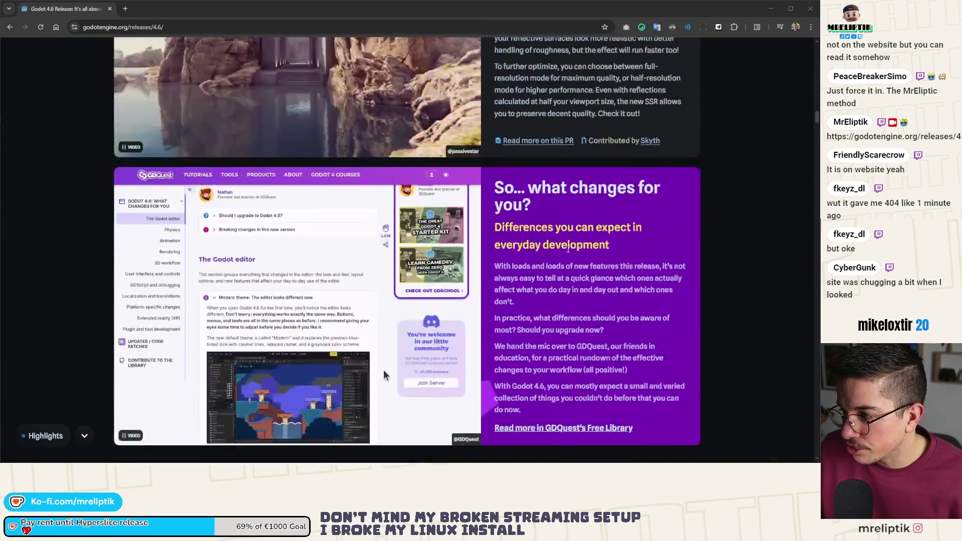
{"action": "scroll", "coordinate": [451, 236], "scroll_direction": "down", "scroll_amount": 18}
{"action": "scroll", "coordinate": [451, 236], "scroll_direction": "down", "scroll_amount": 10}
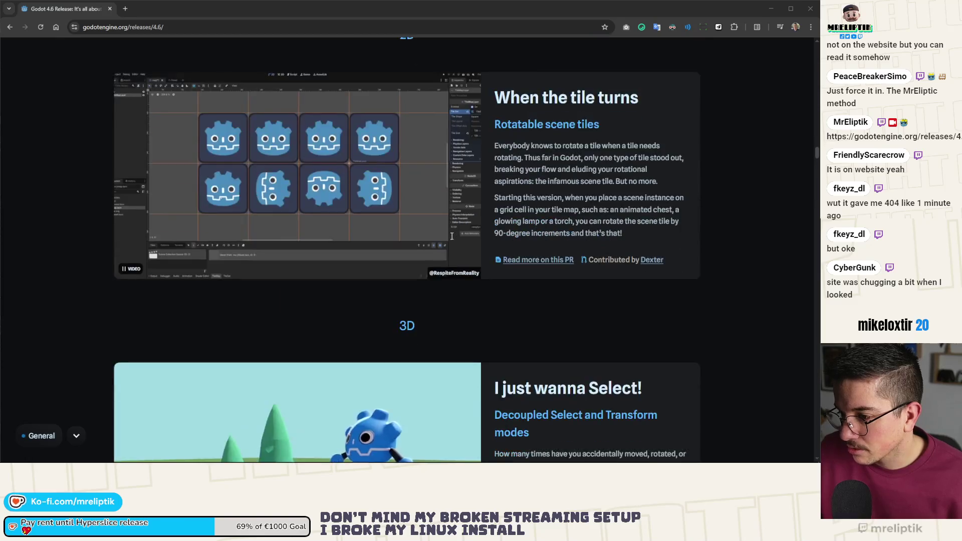
{"action": "scroll", "coordinate": [451, 236], "scroll_direction": "down", "scroll_amount": 5}
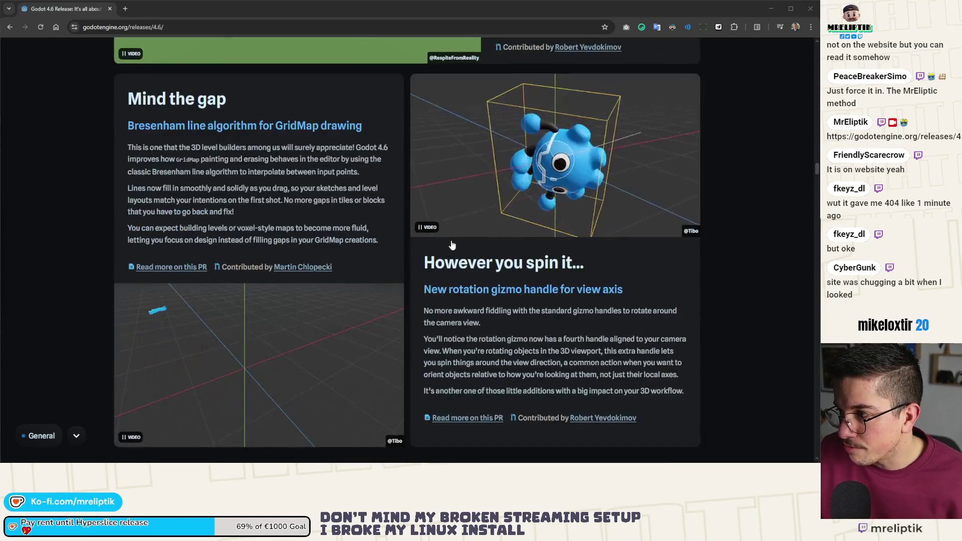
{"action": "scroll", "coordinate": [451, 245], "scroll_direction": "down", "scroll_amount": 6}
{"action": "scroll", "coordinate": [451, 245], "scroll_direction": "down", "scroll_amount": 9}
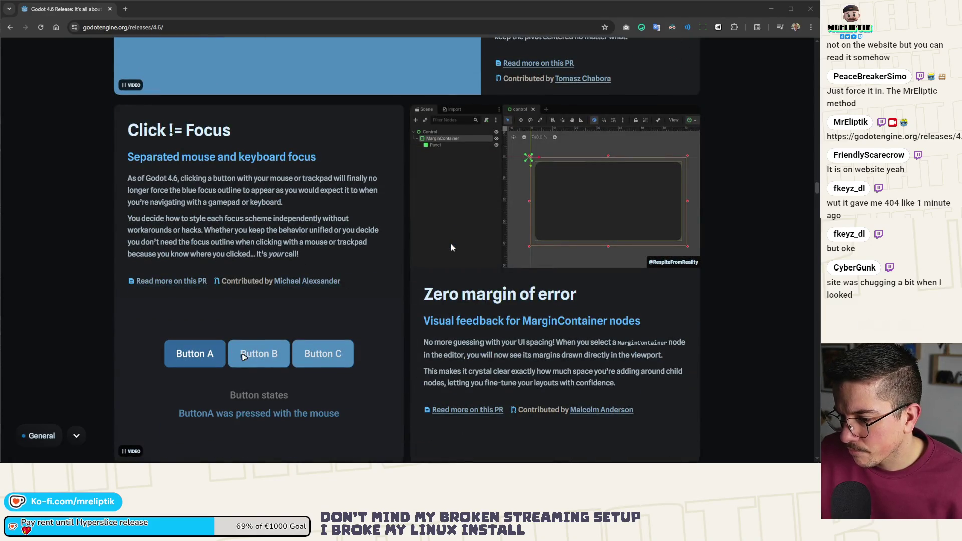
{"action": "scroll", "coordinate": [451, 247], "scroll_direction": "down", "scroll_amount": 7}
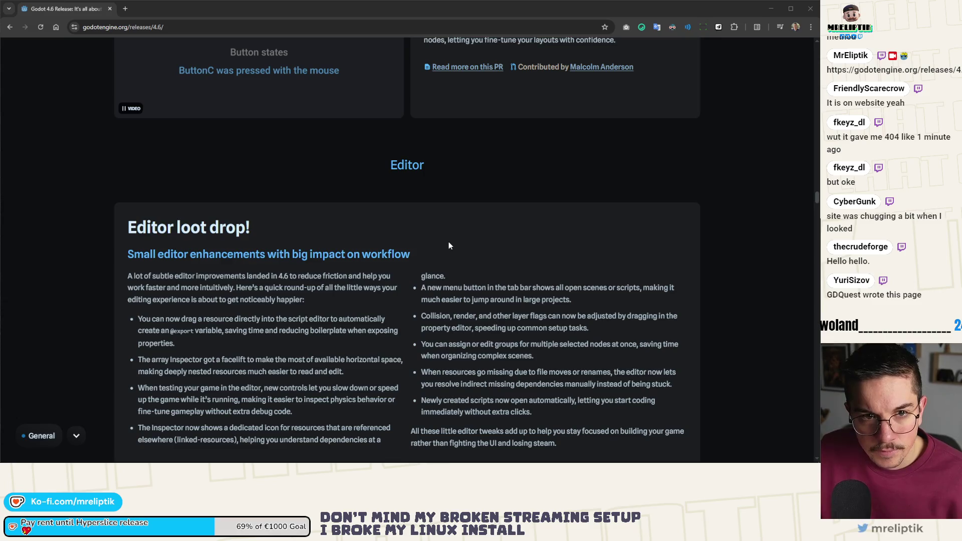
{"action": "scroll", "coordinate": [448, 242], "scroll_direction": "up", "scroll_amount": 4}
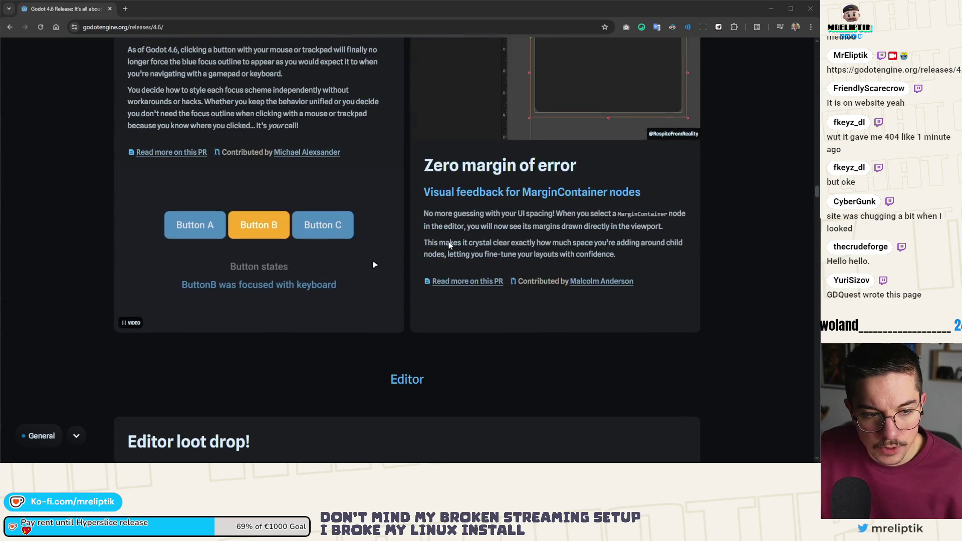
{"action": "scroll", "coordinate": [451, 249], "scroll_direction": "up", "scroll_amount": 10}
{"action": "scroll", "coordinate": [452, 249], "scroll_direction": "down", "scroll_amount": 2}
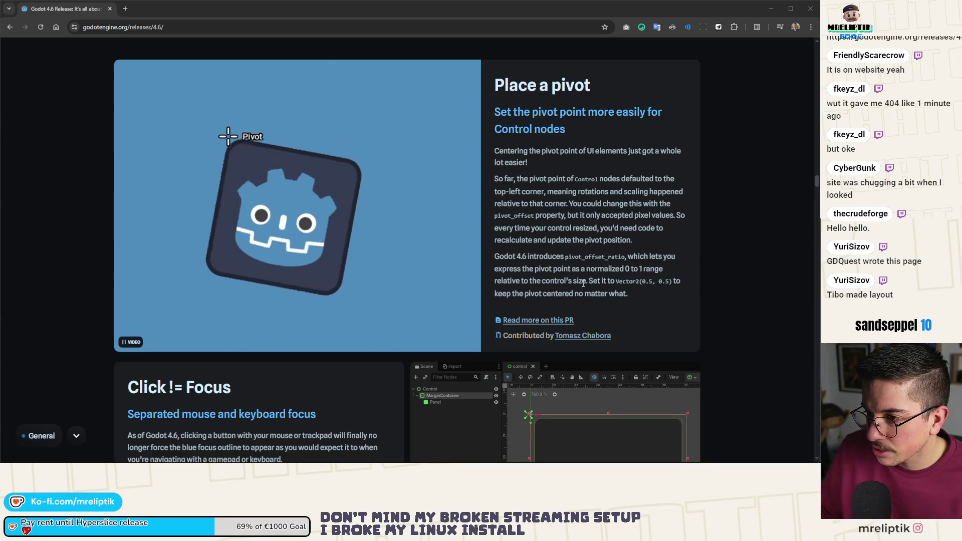
Scroll through 'Editor loot drop!' and back to the 'Click != Focus' and 'Zero margin of error' sections
{"action": "scroll", "coordinate": [399, 217], "scroll_direction": "down", "scroll_amount": 5}
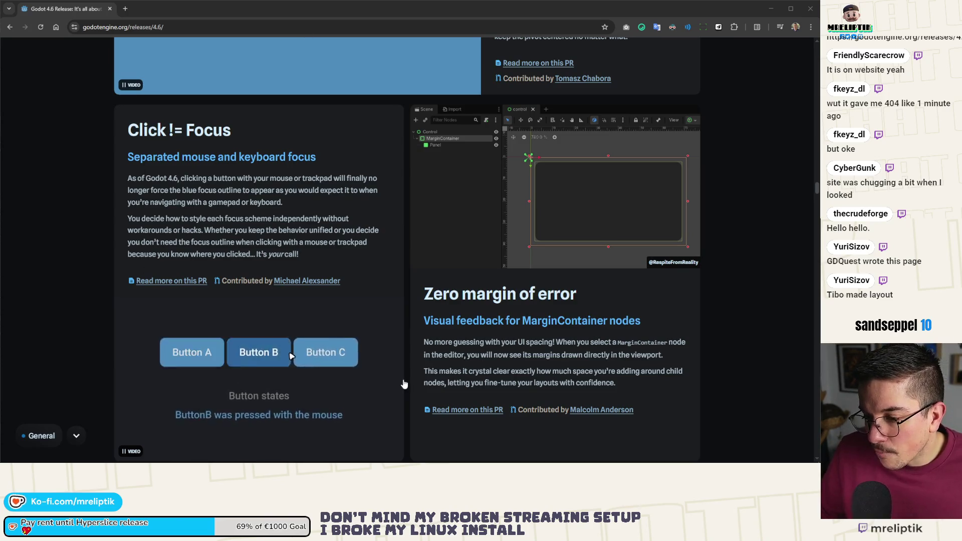
{"action": "scroll", "coordinate": [260, 271], "scroll_direction": "down", "scroll_amount": 1}
{"action": "scroll", "coordinate": [299, 319], "scroll_direction": "up", "scroll_amount": 1}
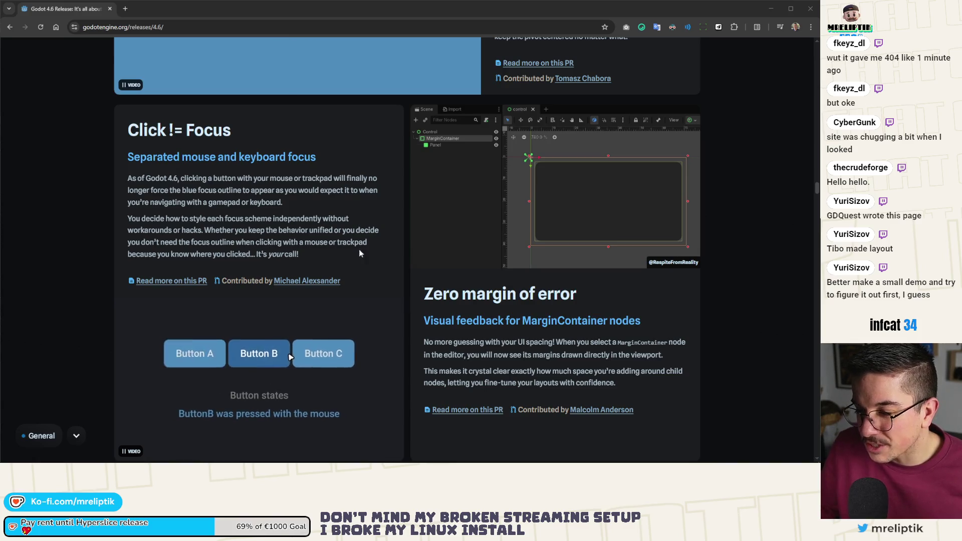
{"action": "scroll", "coordinate": [270, 278], "scroll_direction": "down", "scroll_amount": 3}
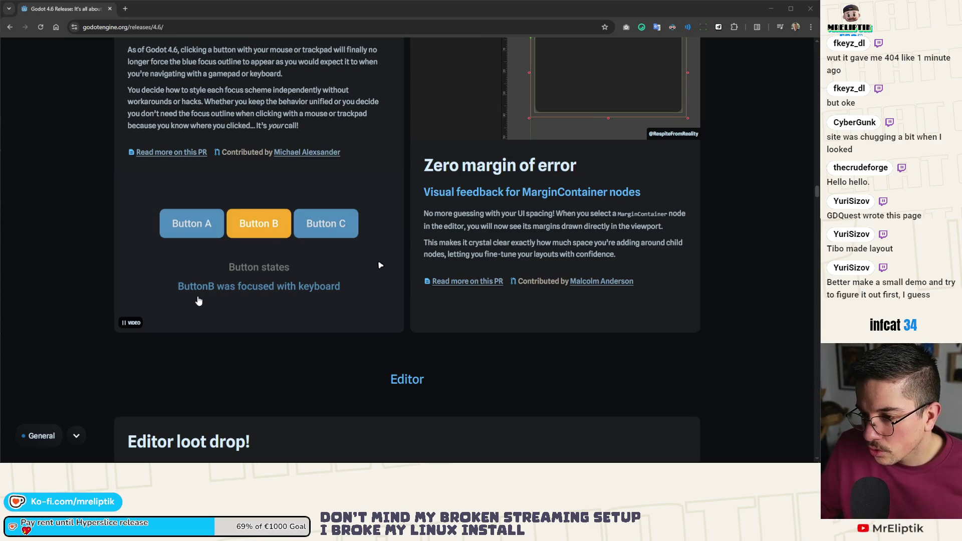
{"action": "scroll", "coordinate": [199, 301], "scroll_direction": "down", "scroll_amount": 5}
{"action": "scroll", "coordinate": [199, 297], "scroll_direction": "down", "scroll_amount": 8}
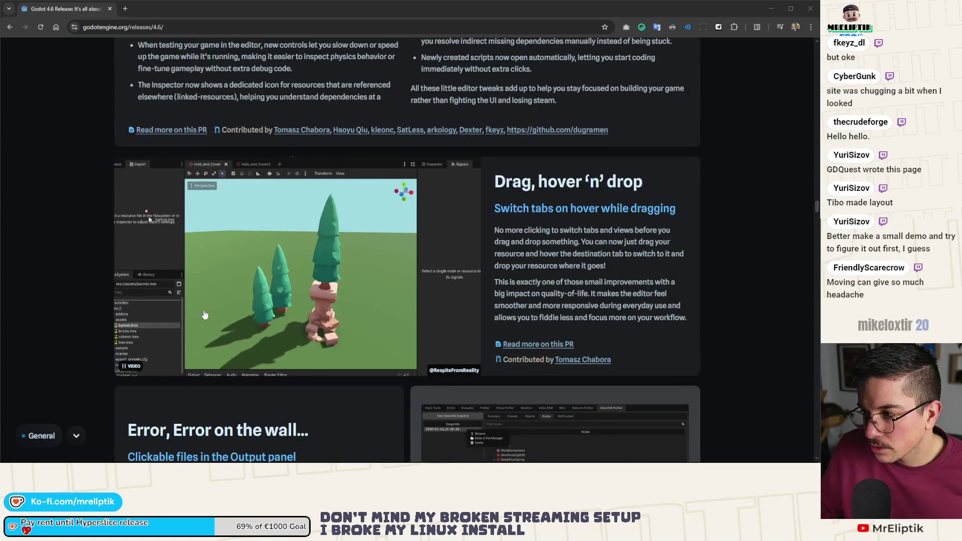
{"action": "scroll", "coordinate": [213, 312], "scroll_direction": "down", "scroll_amount": 7}
{"action": "scroll", "coordinate": [101, 61], "scroll_direction": "up", "scroll_amount": 15}
{"action": "scroll", "coordinate": [102, 62], "scroll_direction": "up", "scroll_amount": 7}
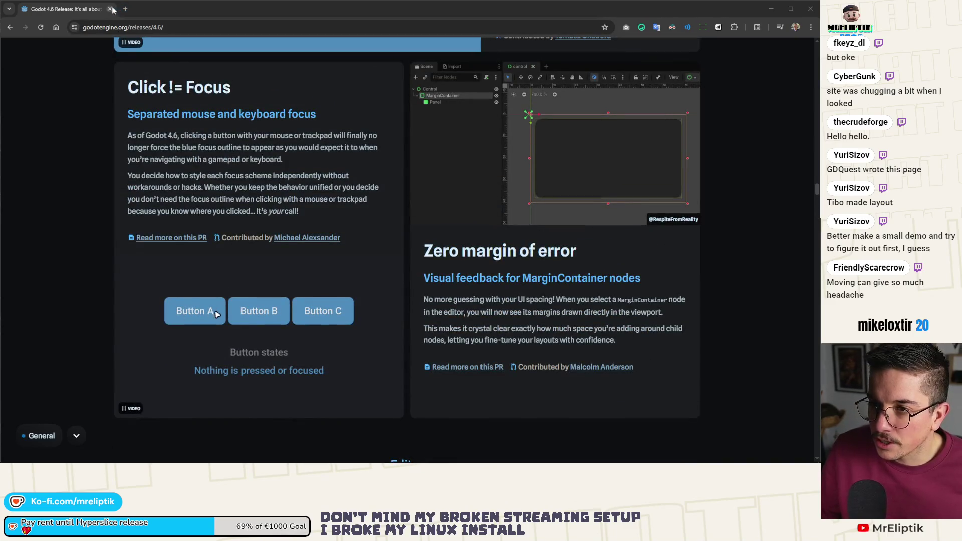
Close Chrome to return to Godot's game.tscn with the ALLITERATION resource inspected
{"action": "left_click", "coordinate": [110, 8]}
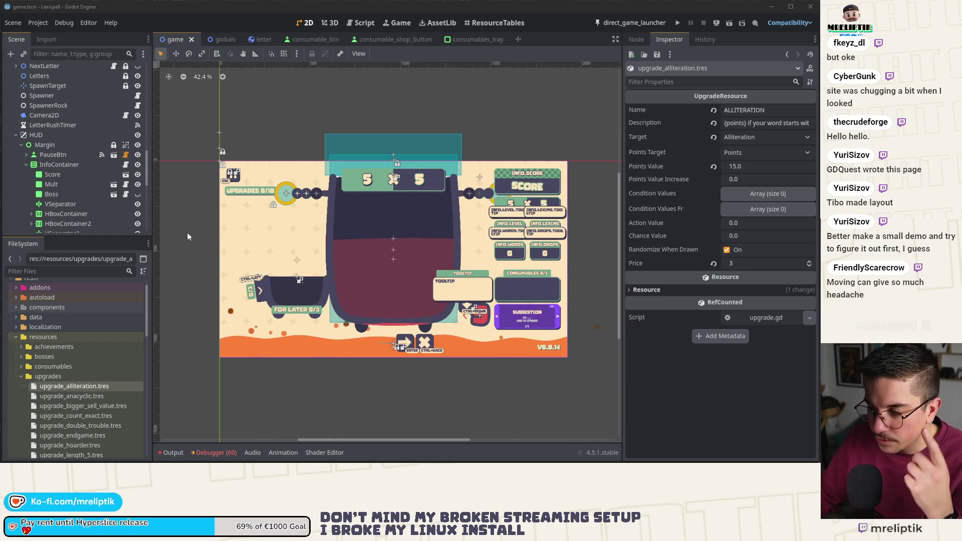
{"action": "mouse_move", "coordinate": [453, 463]}
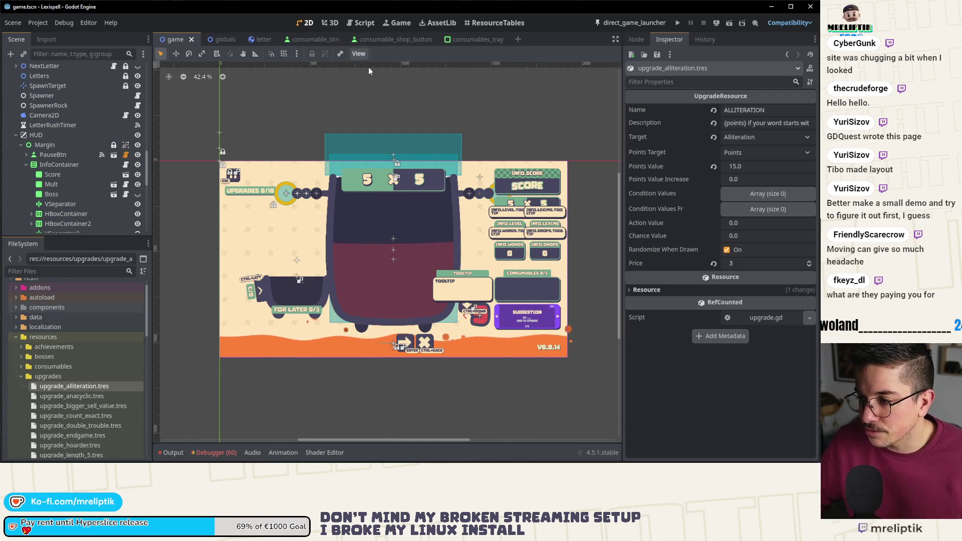
Open the Game scene's game.gd script at its level-start code
{"action": "scroll", "coordinate": [442, 327], "scroll_direction": "up", "scroll_amount": 2}
{"action": "scroll", "coordinate": [413, 272], "scroll_direction": "down", "scroll_amount": 2}
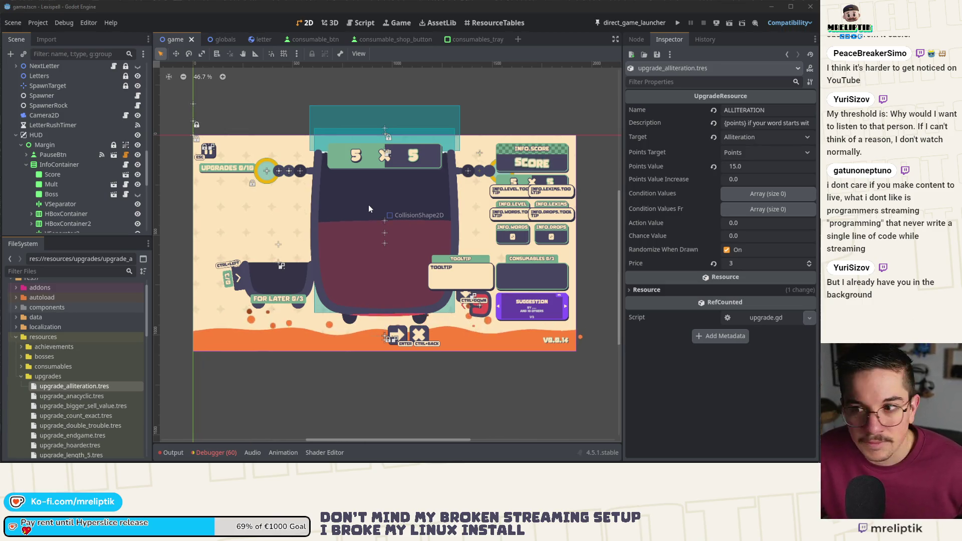
{"action": "scroll", "coordinate": [98, 97], "scroll_direction": "up", "scroll_amount": 10}
{"action": "scroll", "coordinate": [105, 88], "scroll_direction": "up", "scroll_amount": 5}
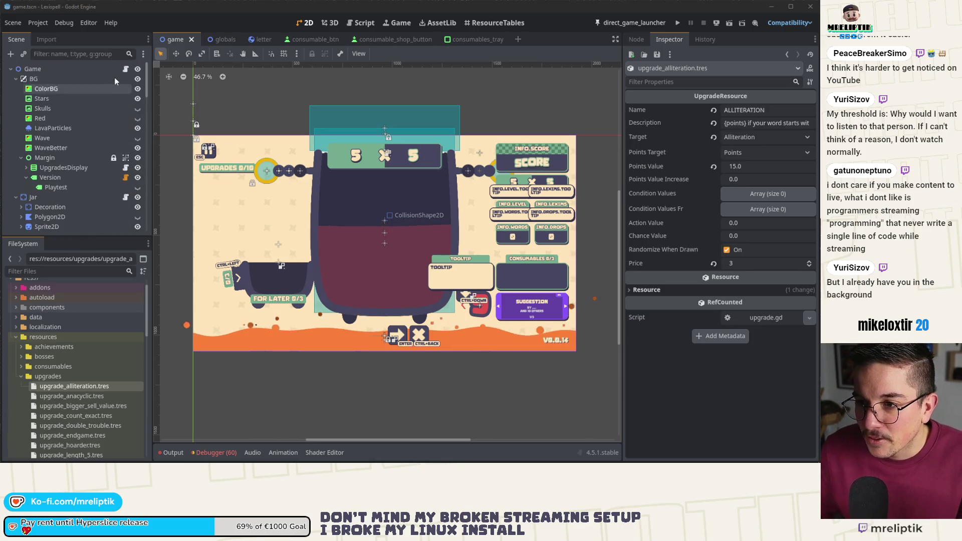
{"action": "left_click", "coordinate": [125, 68]}
{"action": "scroll", "coordinate": [340, 300], "scroll_direction": "up", "scroll_amount": 18}
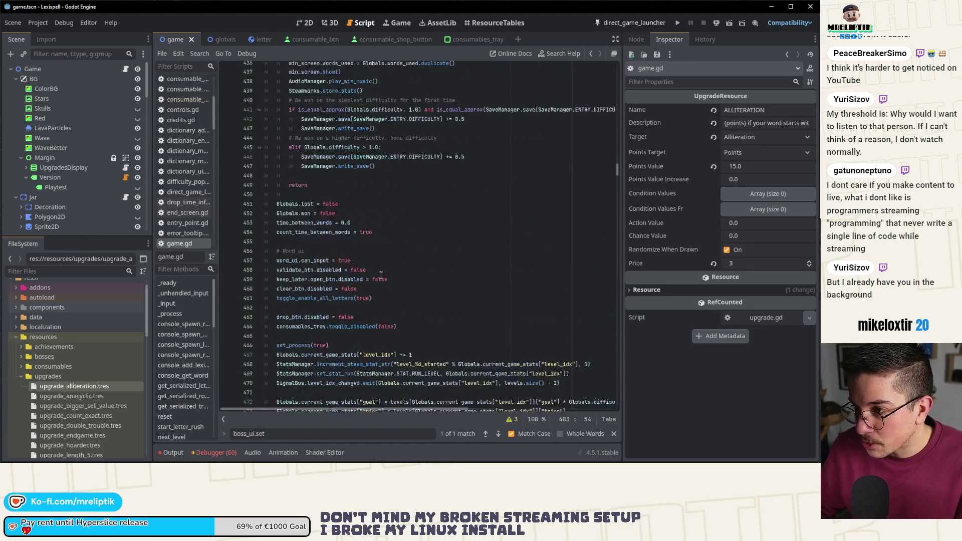
{"action": "left_click", "coordinate": [357, 266]}
{"action": "scroll", "coordinate": [357, 266], "scroll_direction": "up", "scroll_amount": 6}
{"action": "scroll", "coordinate": [357, 266], "scroll_direction": "up", "scroll_amount": 15}
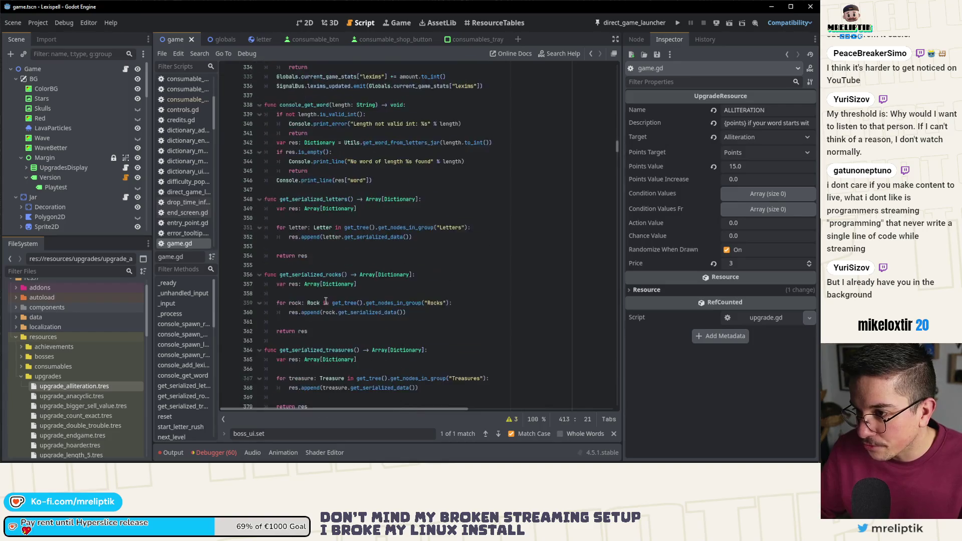
{"action": "left_click", "coordinate": [173, 283]}
{"action": "scroll", "coordinate": [325, 319], "scroll_direction": "down", "scroll_amount": 10}
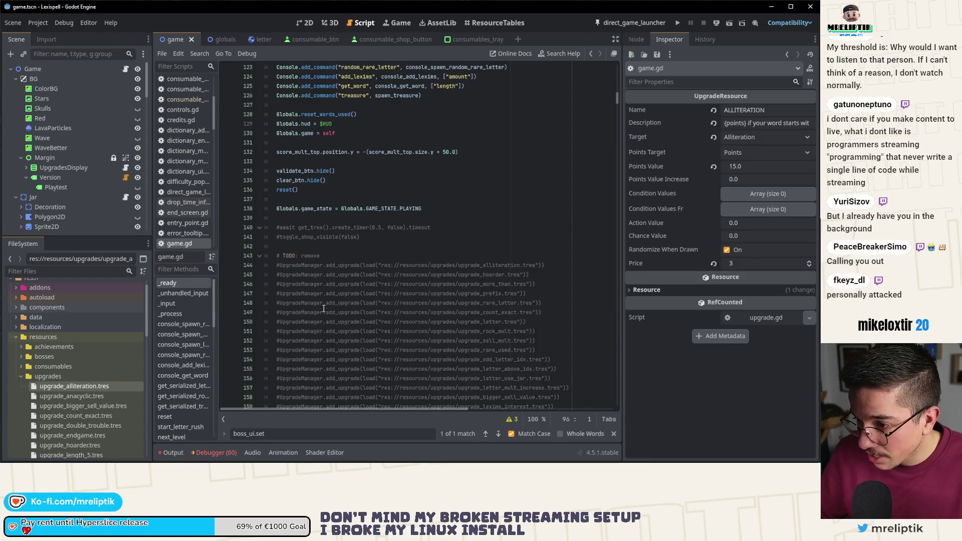
{"action": "scroll", "coordinate": [323, 296], "scroll_direction": "up", "scroll_amount": 5}
{"action": "scroll", "coordinate": [320, 275], "scroll_direction": "down", "scroll_amount": 4}
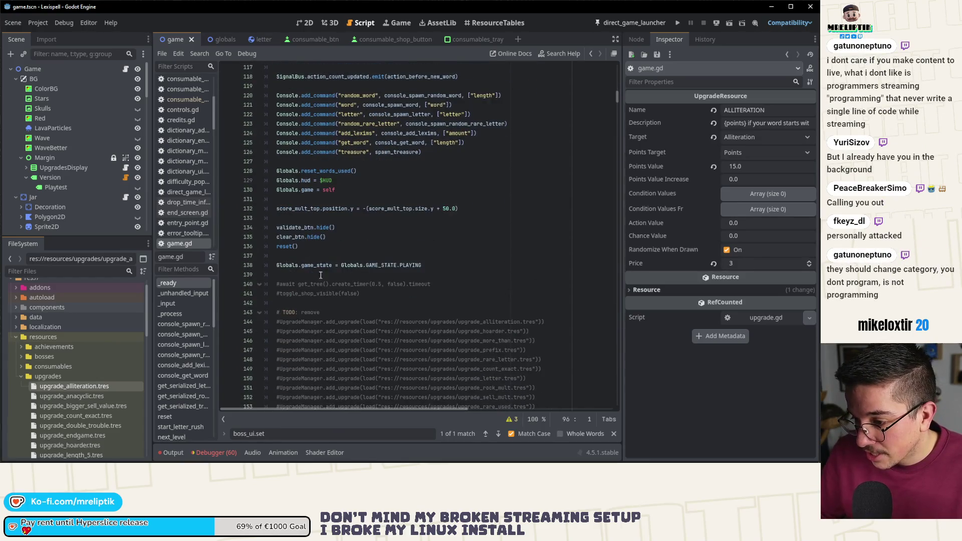
{"action": "left_click", "coordinate": [442, 267]}
{"action": "key", "text": "Return"}
{"action": "key", "text": "Return"}
{"action": "type", "text": "if game"}
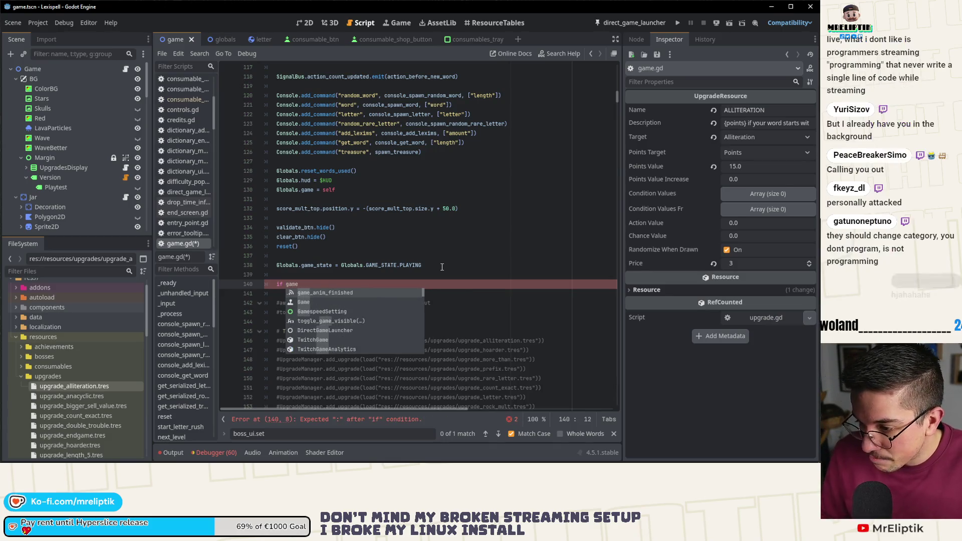
{"action": "key", "text": "Return"}
{"action": "key", "text": "ctrl+Left"}
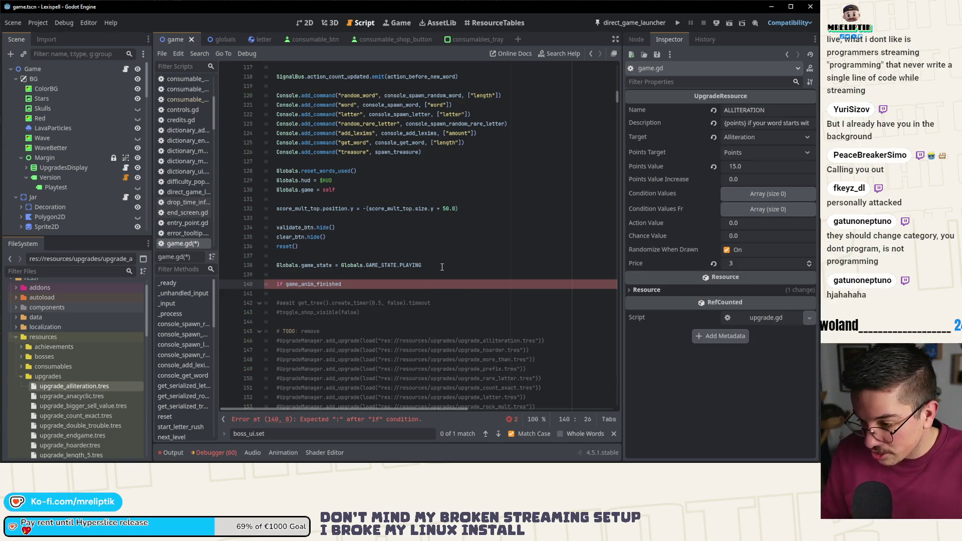
{"action": "key", "text": "BackSpace"}
{"action": "key", "text": "BackSpace"}
{"action": "key", "text": "BackSpace"}
{"action": "type", "text": "await"}
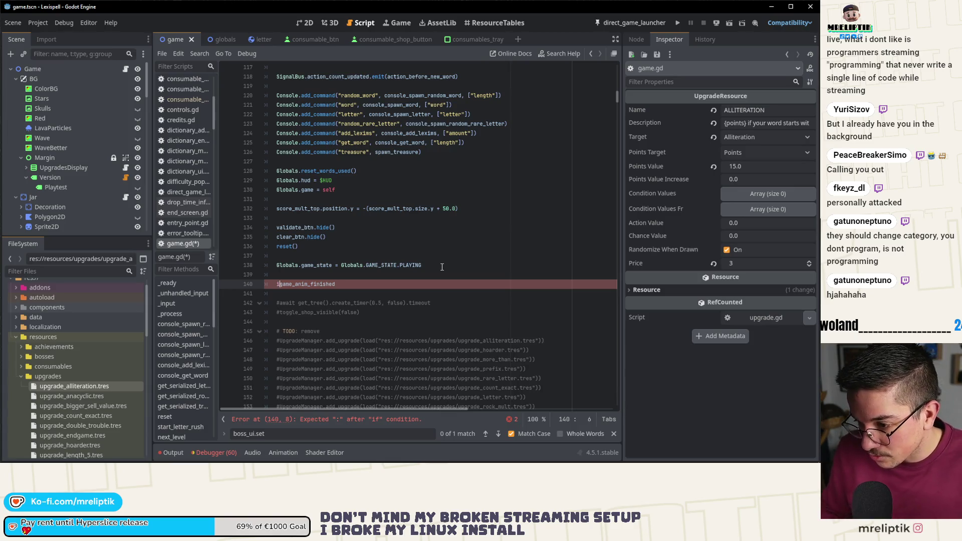
{"action": "key", "text": "Down"}
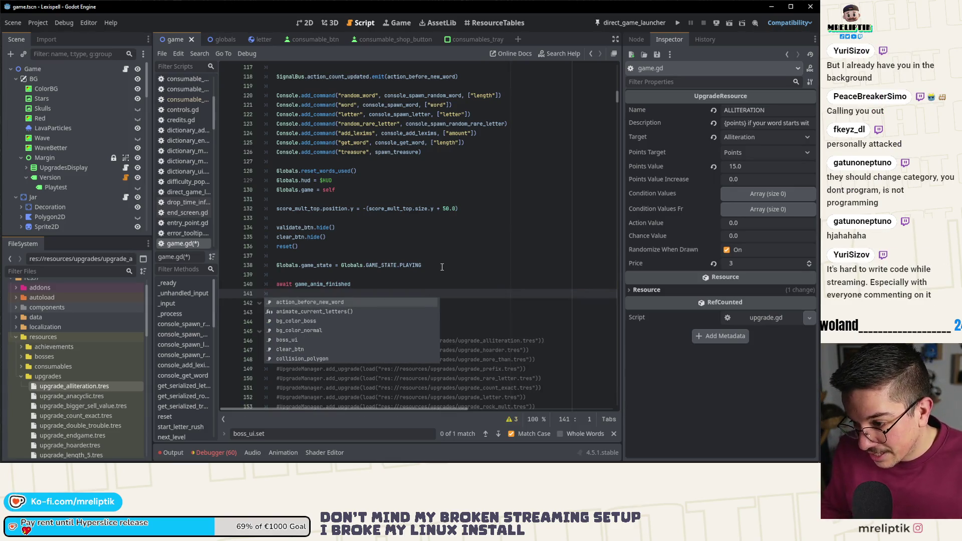
{"action": "type", "text": "ZIP"}
{"action": "key", "text": "Return"}
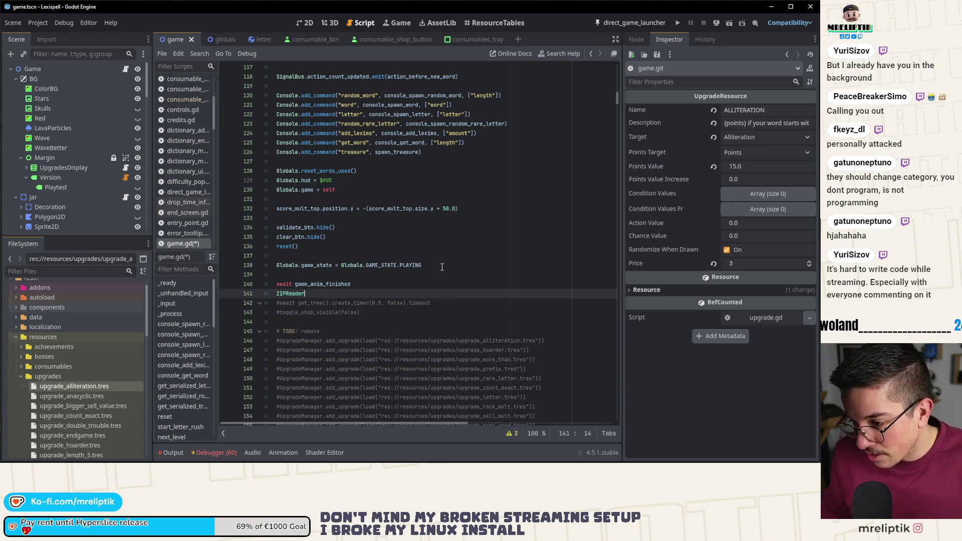
{"action": "type", "text": ".n"}
{"action": "key", "text": "Return"}
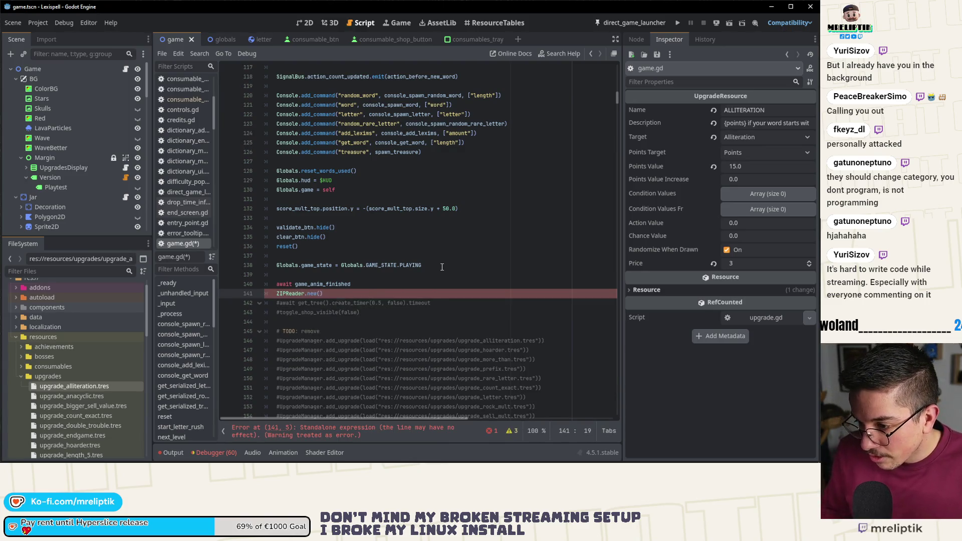
{"action": "key", "text": "Home"}
{"action": "type", "text": "var ne"}
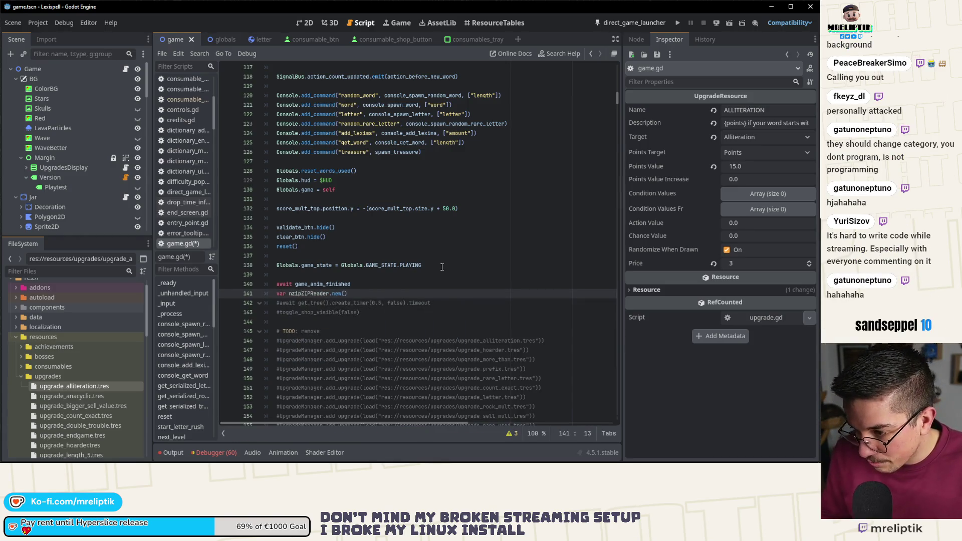
{"action": "key", "text": "BackSpace"}
{"action": "key", "text": "BackSpace"}
{"action": "key", "text": "BackSpace"}
{"action": "type", "text": "ip ="}
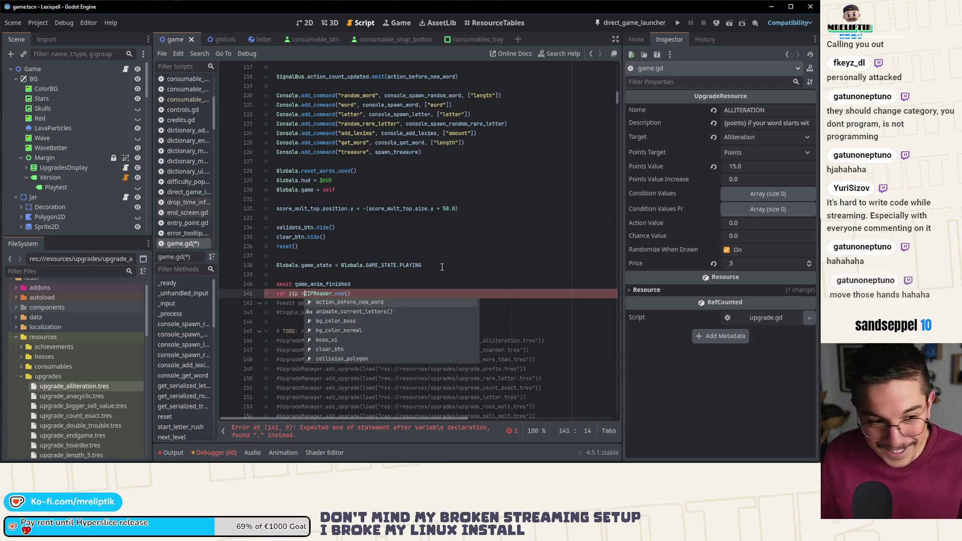
{"action": "key", "text": "ctrl+z"}
{"action": "key", "text": "ctrl+z"}
{"action": "key", "text": "ctrl+z"}
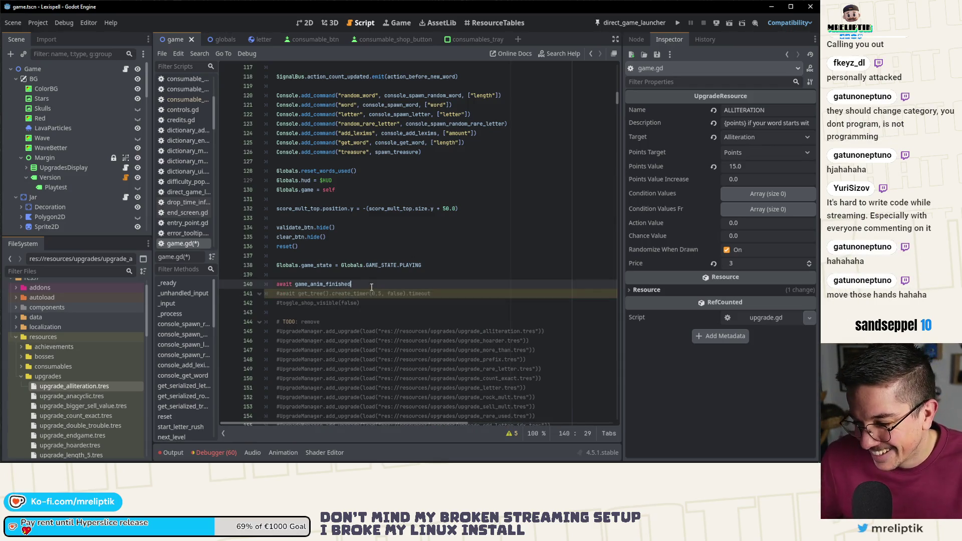
{"action": "key", "text": "ctrl+s"}
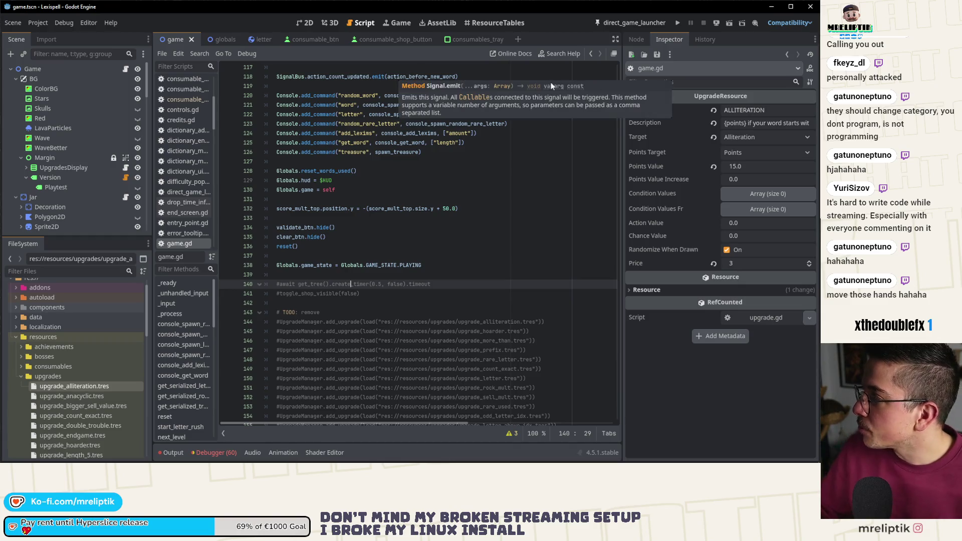
Switch to the consumable_btn scene and show upgrade_alliteration.tres in the Inspector
{"action": "left_click", "coordinate": [314, 39]}
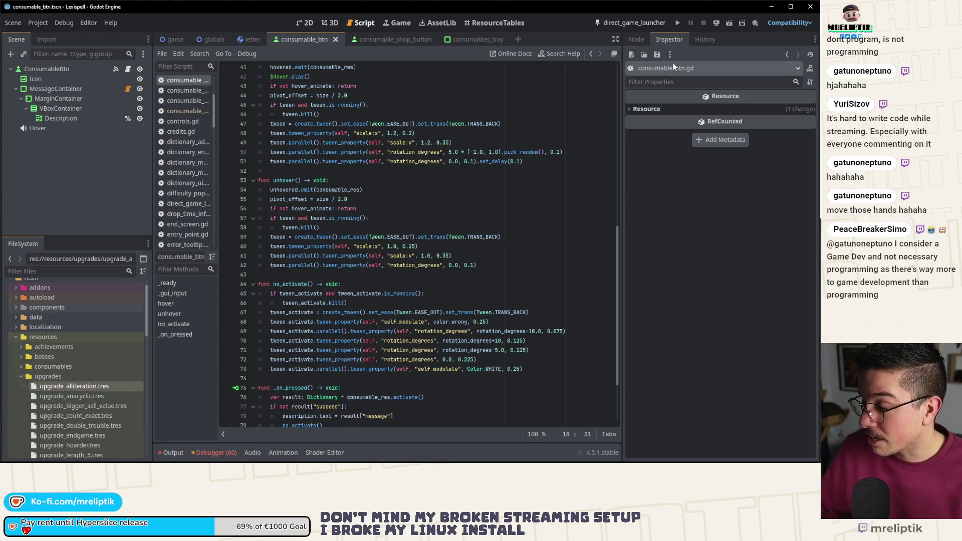
{"action": "left_click", "coordinate": [46, 385]}
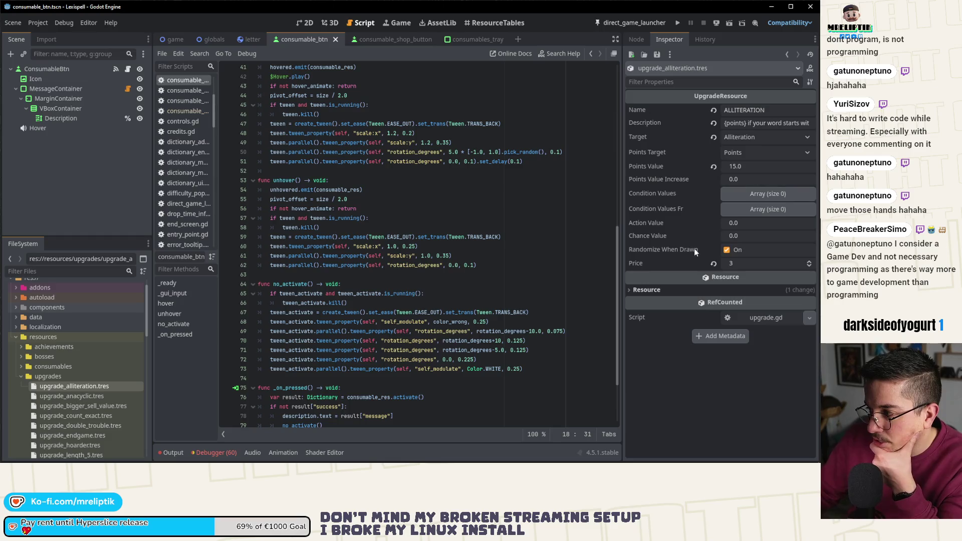
{"action": "mouse_move", "coordinate": [694, 249]}
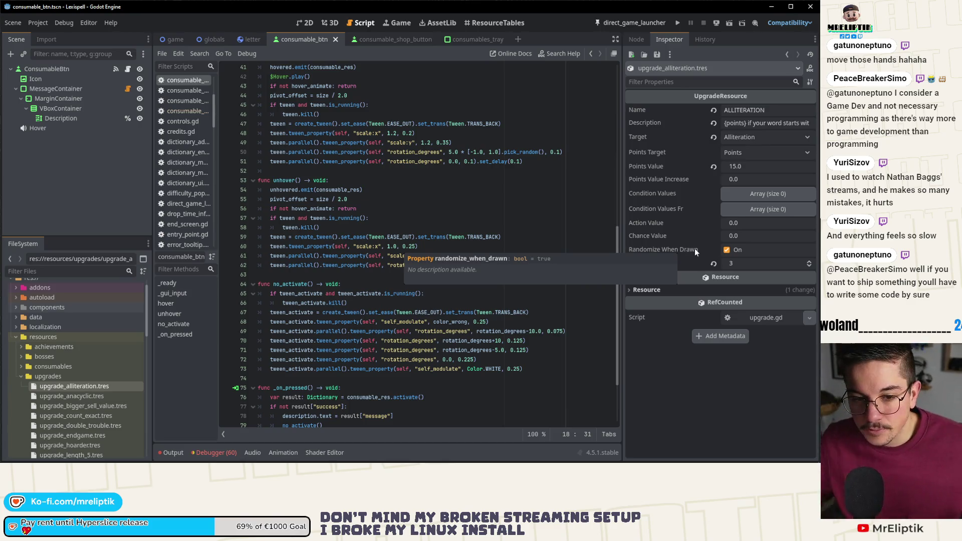
{"action": "mouse_move", "coordinate": [600, 462]}
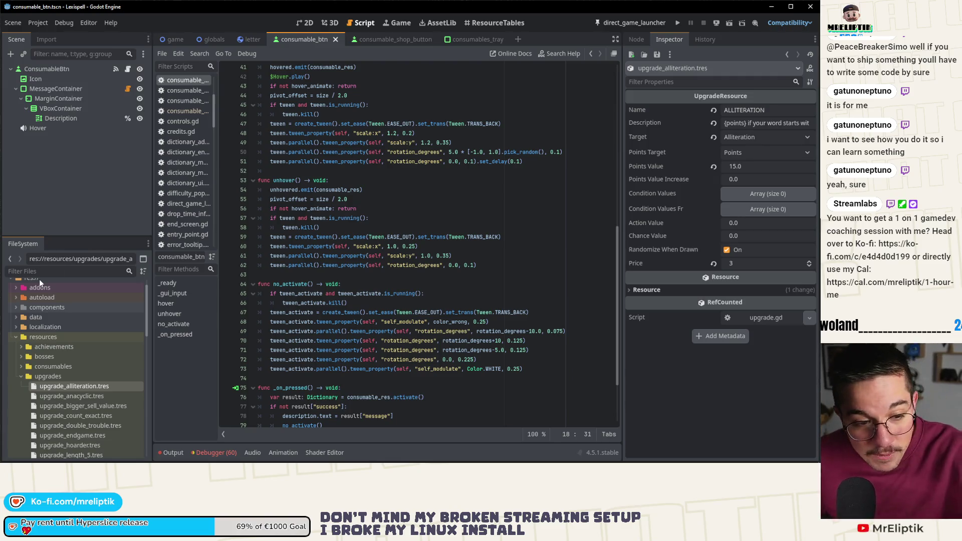
Clear the Hover node selection and show the consumable_btn scene in the 2D view
{"action": "left_click", "coordinate": [60, 128]}
{"action": "left_click", "coordinate": [114, 163]}
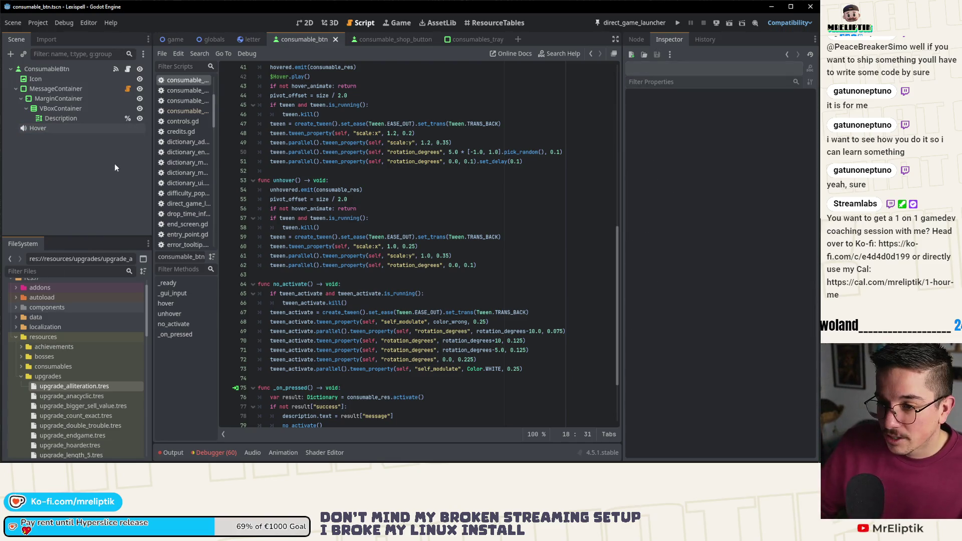
{"action": "left_click", "coordinate": [304, 23]}
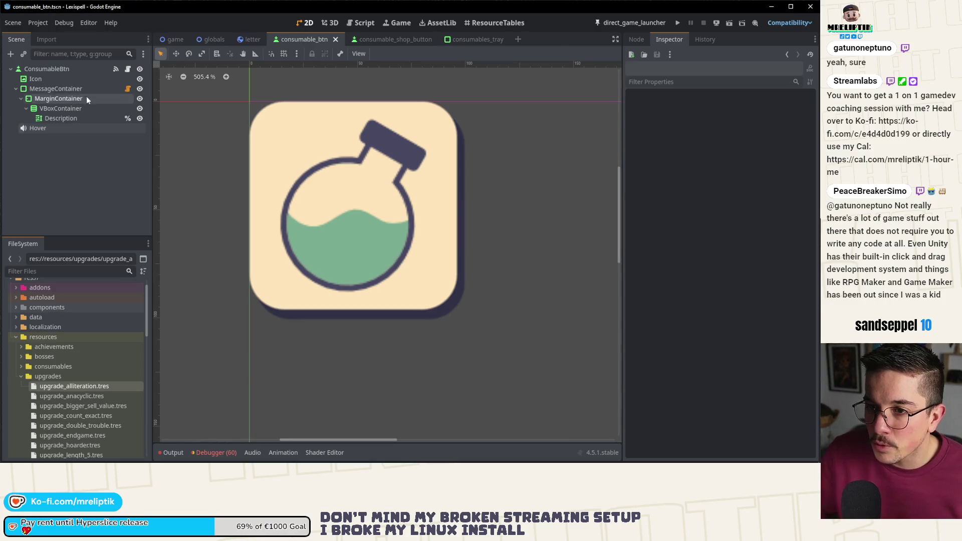
Look over the ConsumableBtn script, then return to the 2D view of the potion icon
{"action": "left_click", "coordinate": [129, 71]}
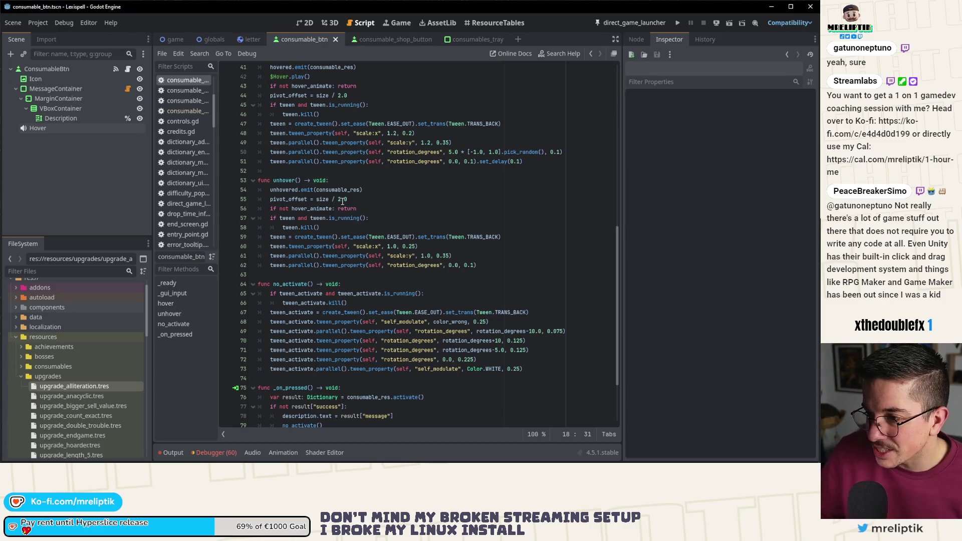
{"action": "mouse_move", "coordinate": [358, 217]}
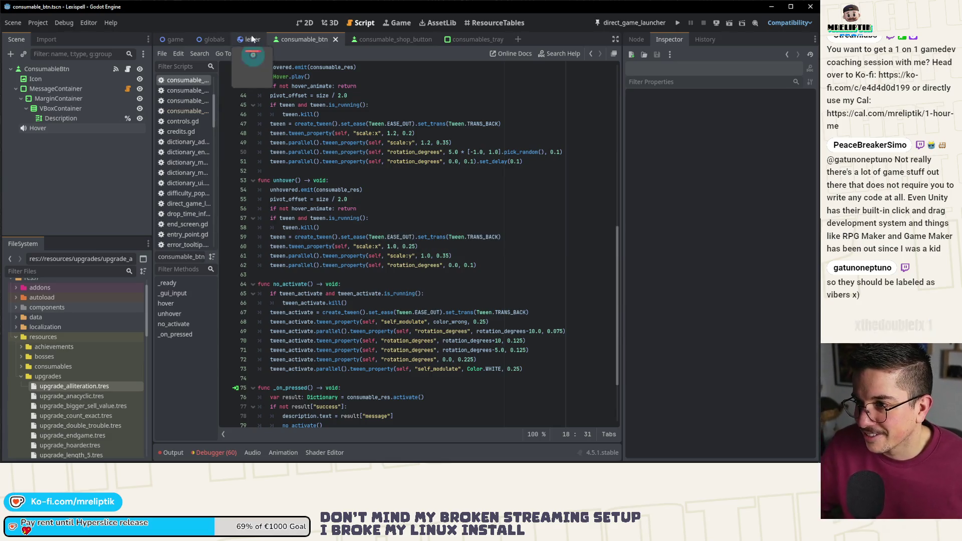
{"action": "left_click", "coordinate": [306, 23]}
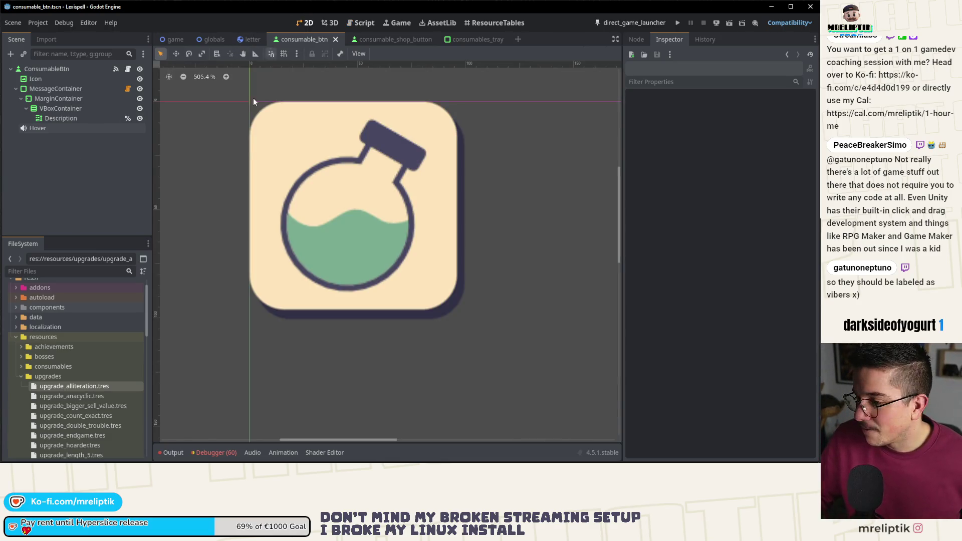